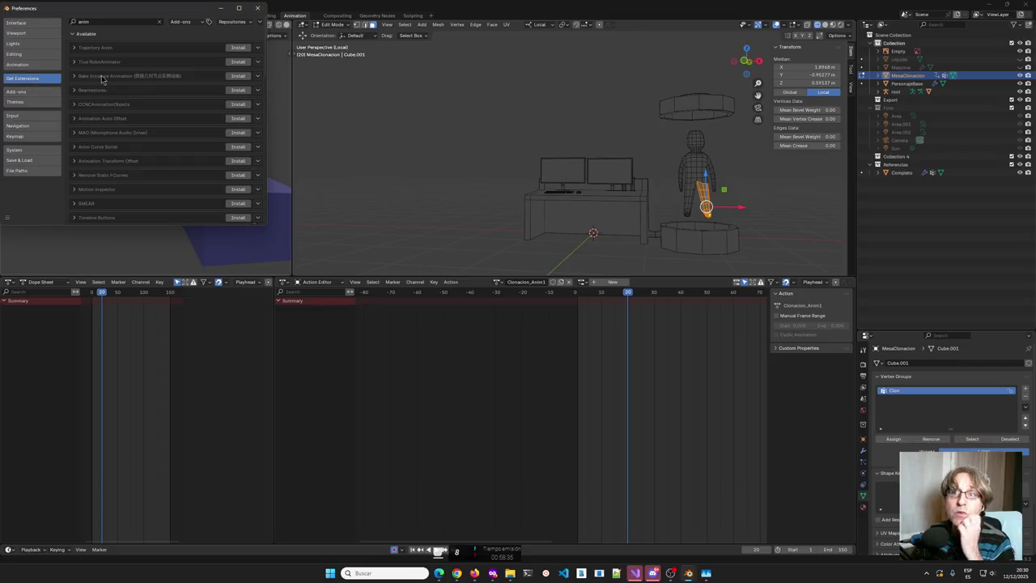
# Search the installed add-ons in Preferences for 'anim', then clear the search.
pyautogui.click(15, 92)
pyautogui.click(108, 23)
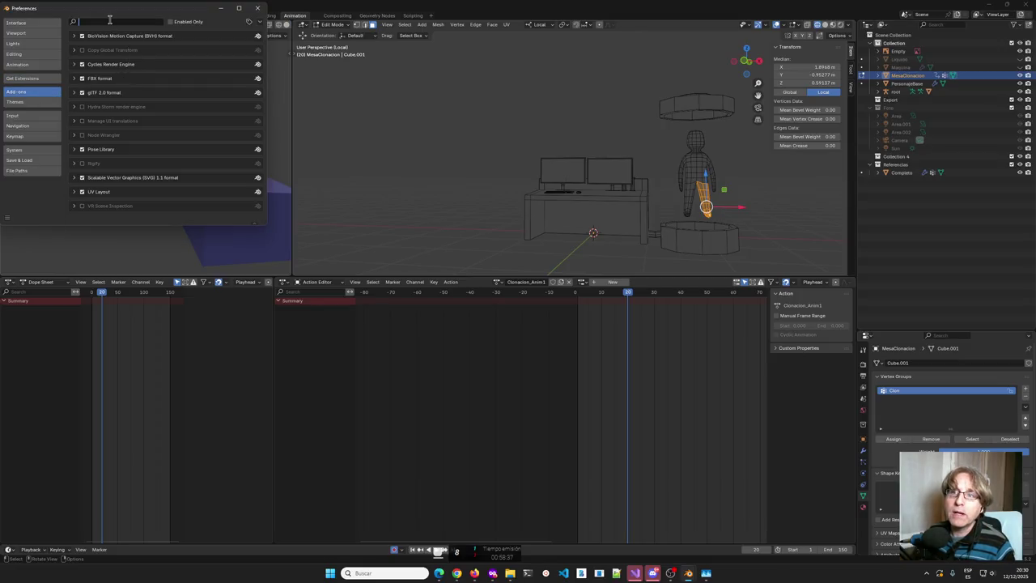
pyautogui.write('anim')
pyautogui.press('BackSpace')
pyautogui.press('BackSpace')
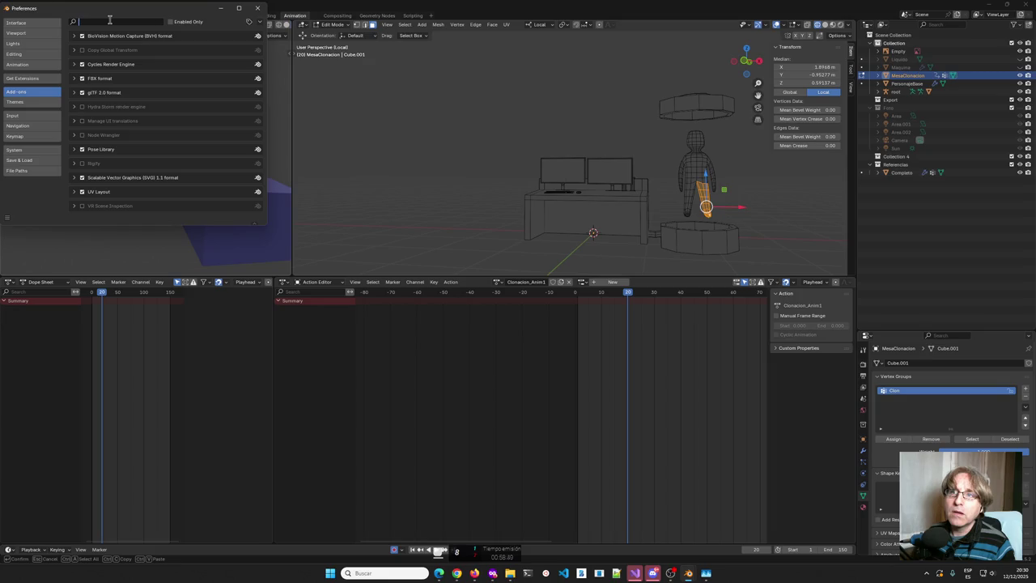
# Close Preferences and send AnimAll to Blender from its extensions.blender.org page.
pyautogui.click(258, 8)
pyautogui.hotkey('alt', 'Tab')
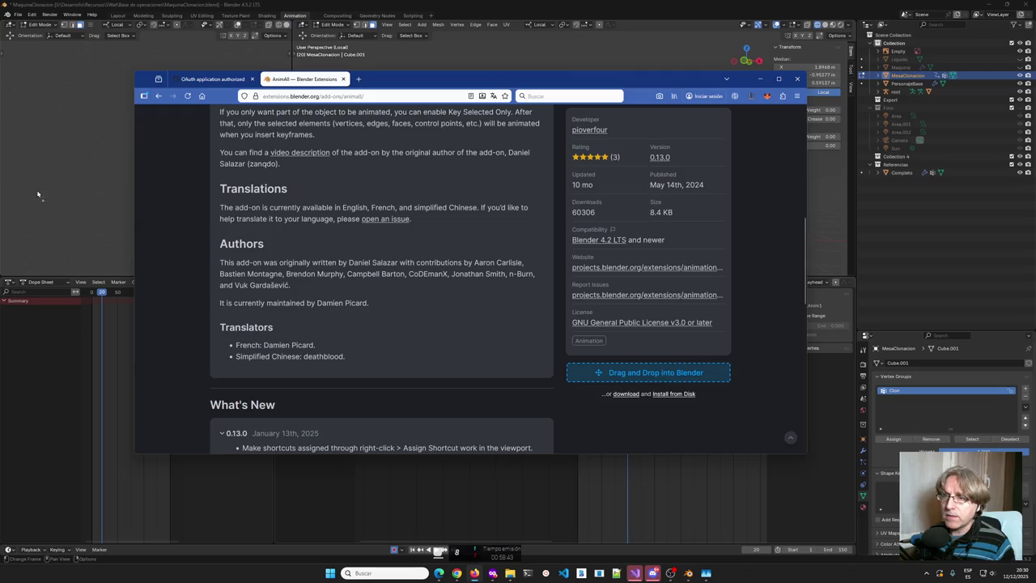
pyautogui.click(84, 198)
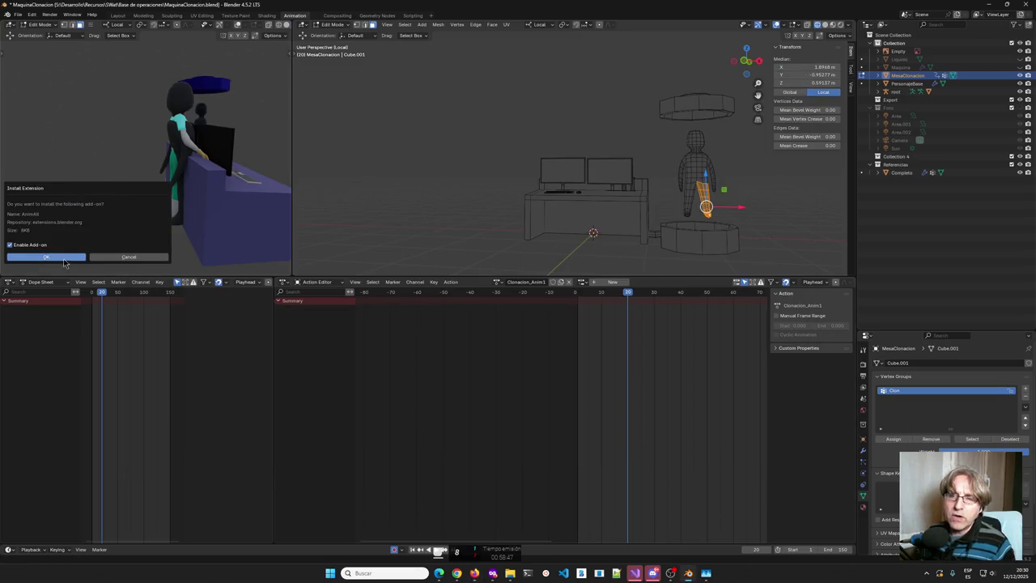
# Confirm the AnimAll install, verify it under Preferences > Add-ons, and show its sidebar panel.
pyautogui.click(59, 259)
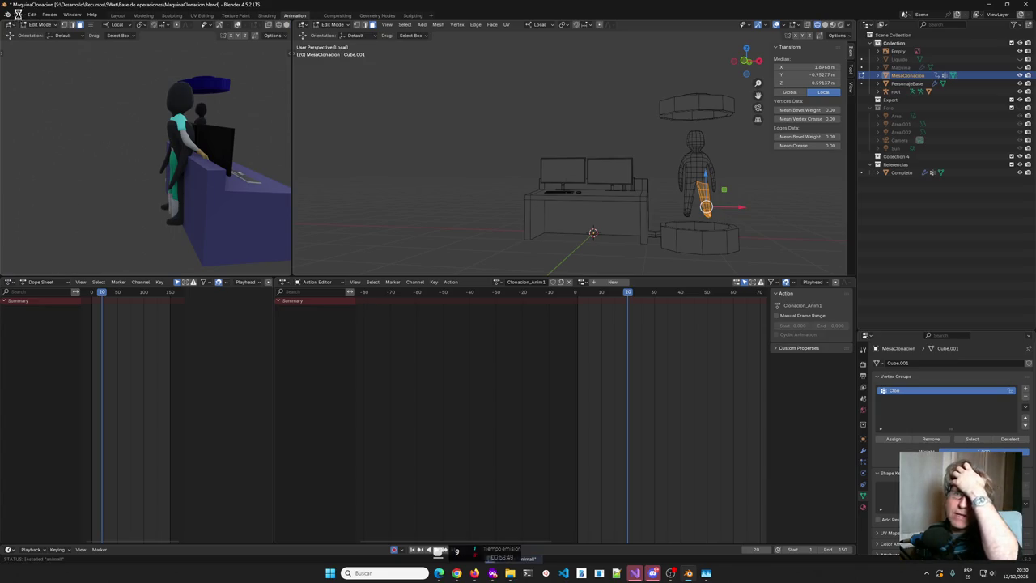
pyautogui.click(17, 15)
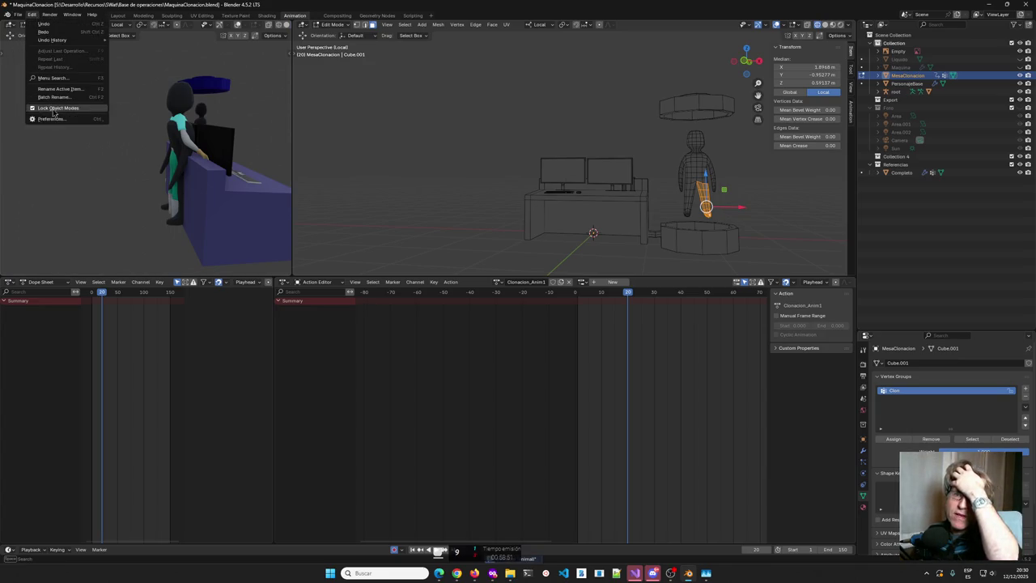
pyautogui.click(62, 118)
pyautogui.click(107, 19)
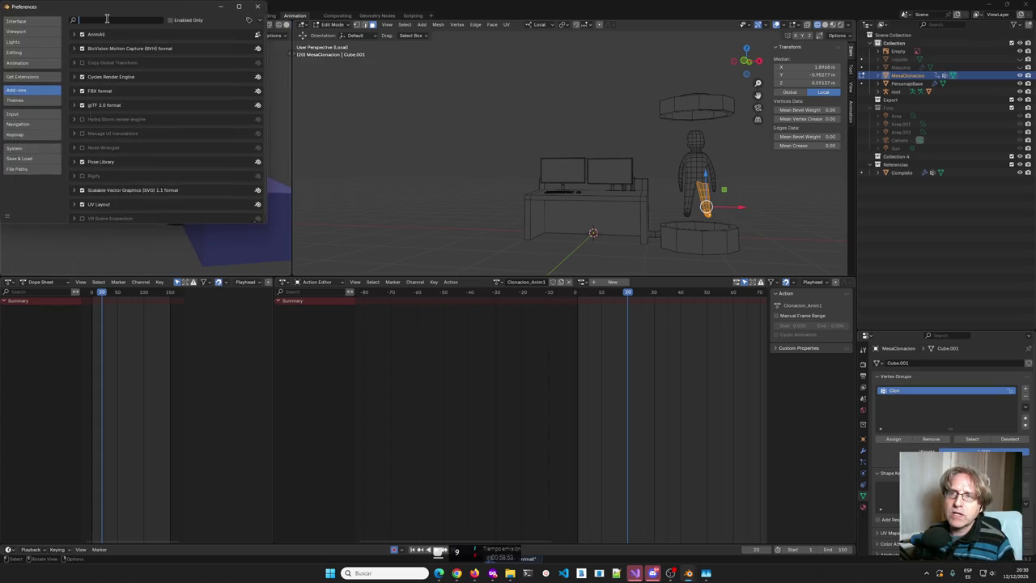
pyautogui.click(258, 6)
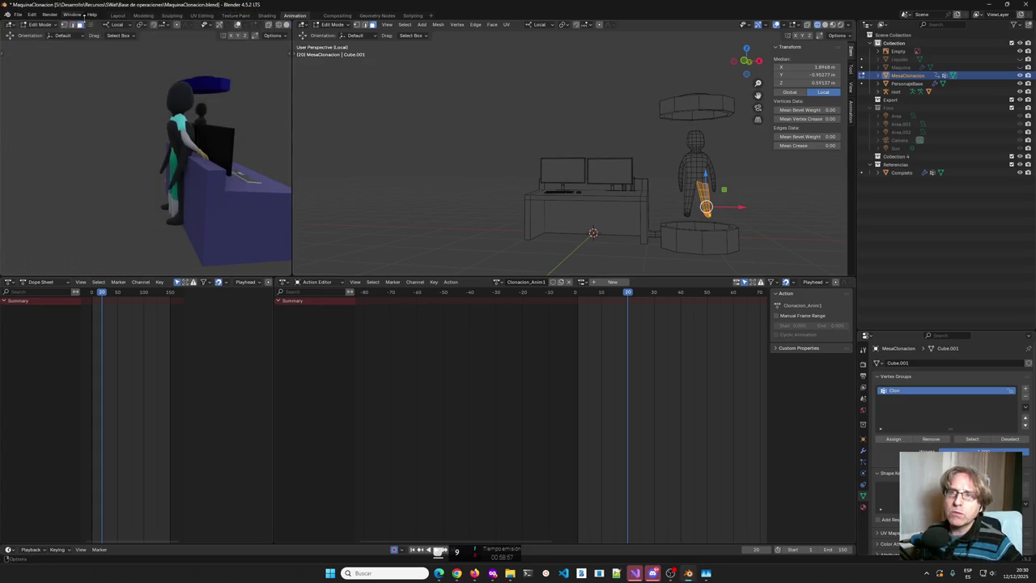
pyautogui.click(37, 18)
pyautogui.moveTo(55, 45)
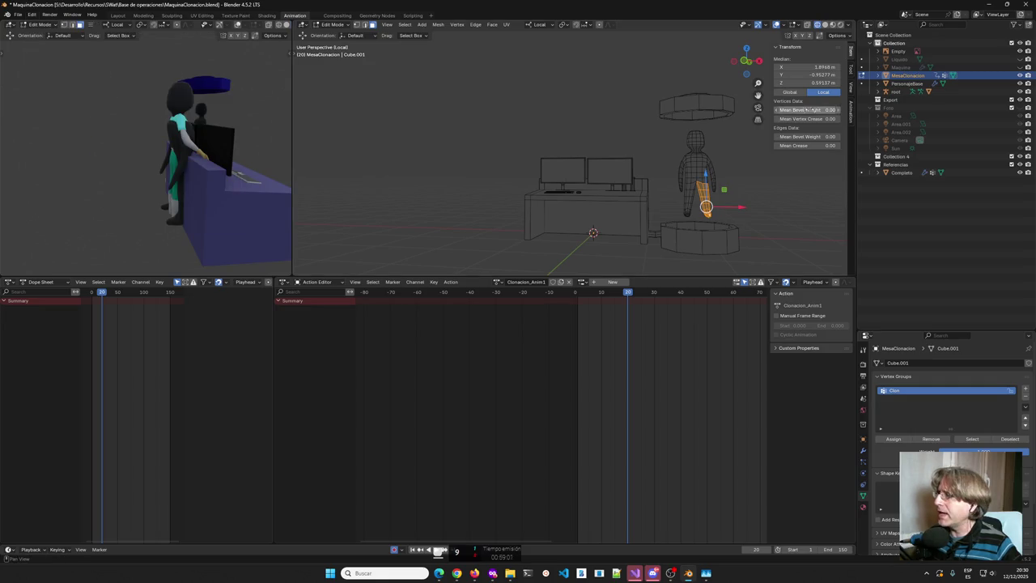
pyautogui.click(851, 109)
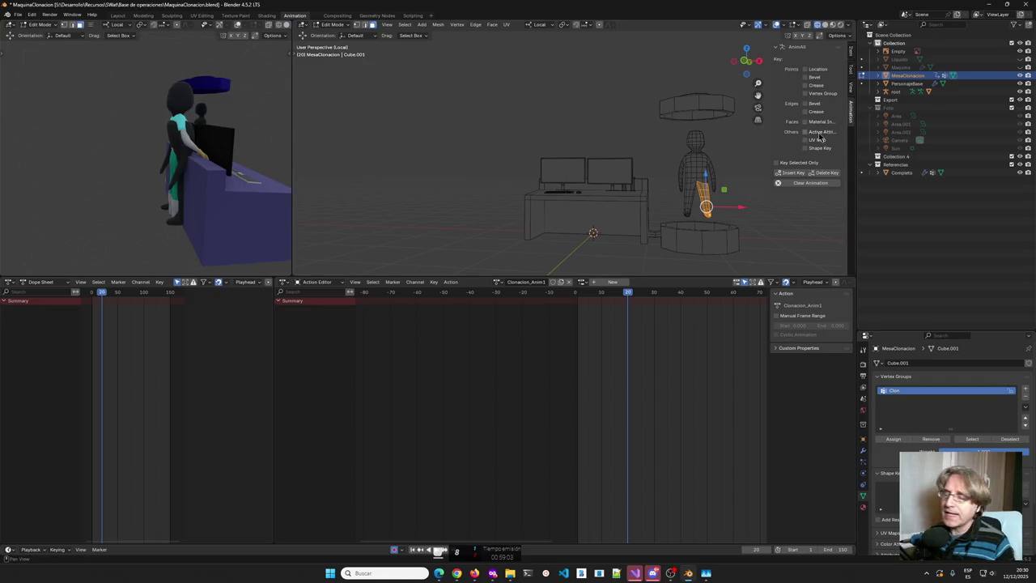
# At frame 1, select the whole character mesh by growing from one body vertex.
pyautogui.moveTo(732, 170); pyautogui.dragTo(715, 185, button='middle')
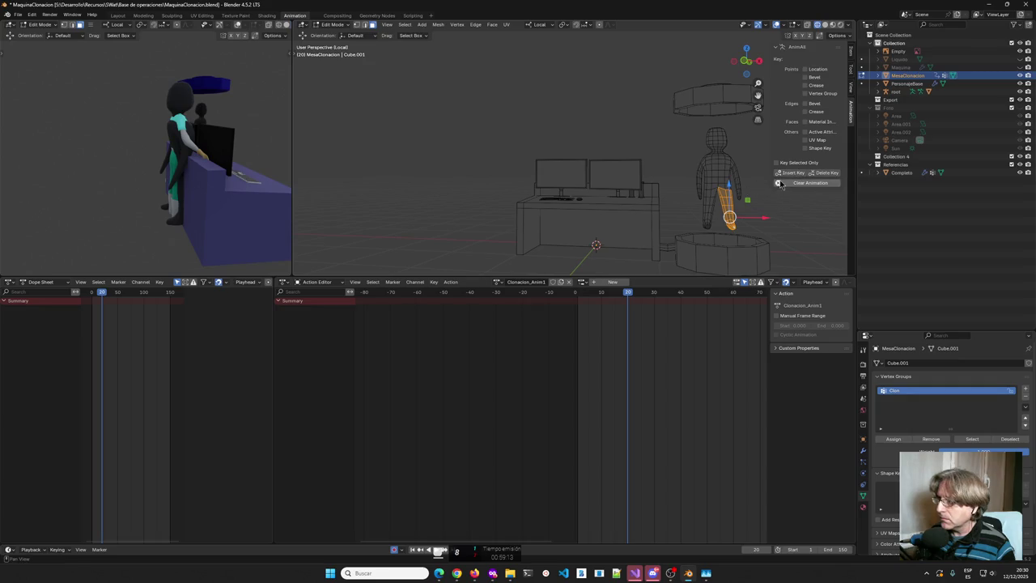
pyautogui.moveTo(101, 292); pyautogui.dragTo(92, 297)
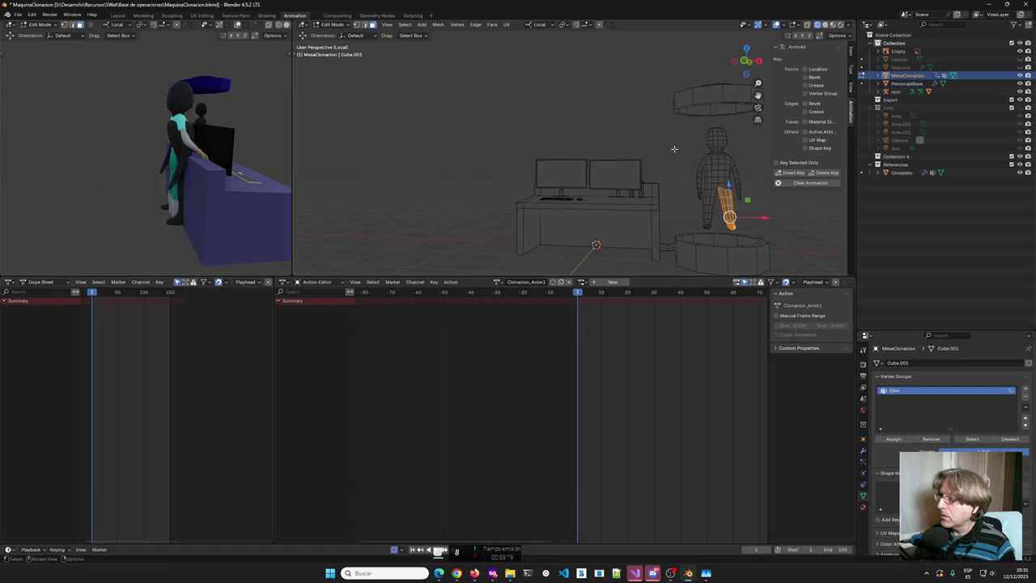
pyautogui.click(731, 157)
pyautogui.press('a')
pyautogui.hotkey('alt', 'a')
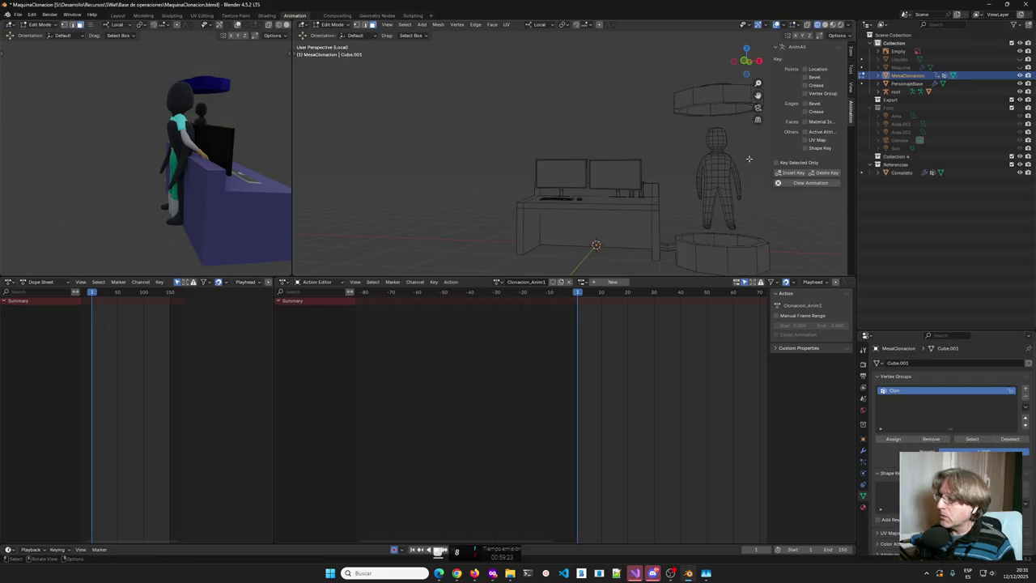
pyautogui.click(711, 167)
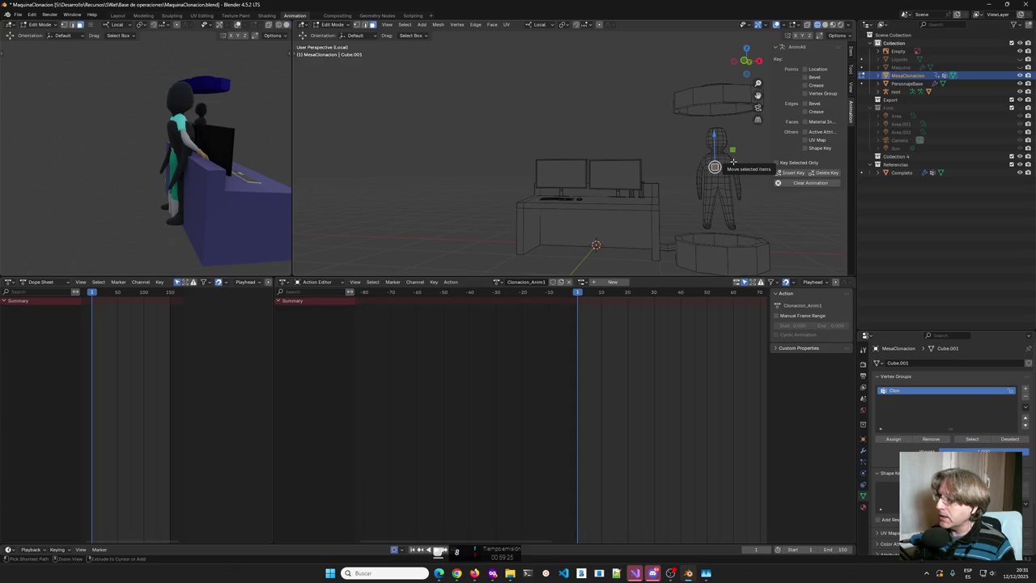
pyautogui.press('ctrl+KP_Add')
pyautogui.press('ctrl+KP_Add')
pyautogui.press('ctrl+KP_Add')
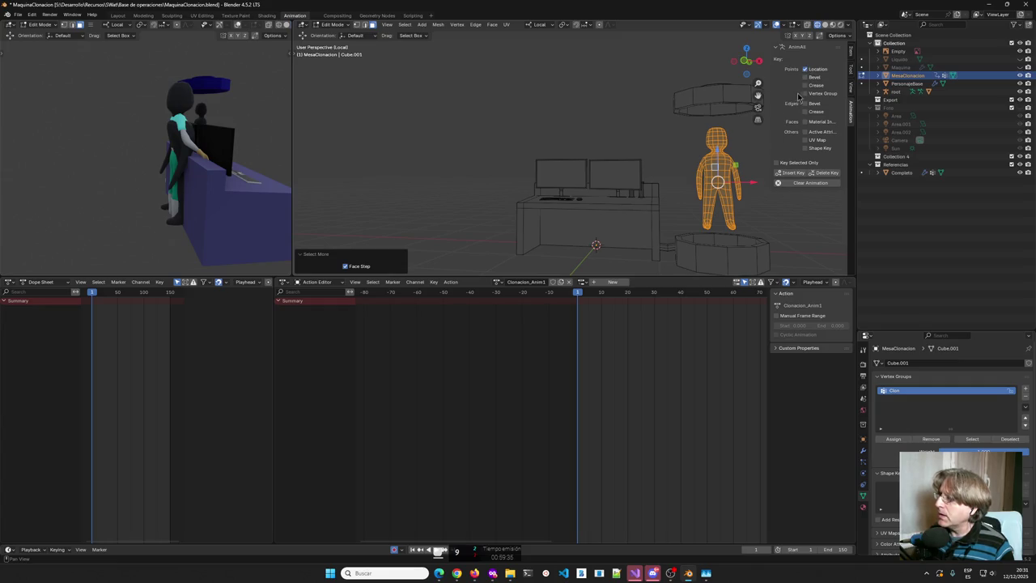
# Include Vertex Group and insert an AnimAll key for the selected vertices at frame 1.
pyautogui.click(804, 94)
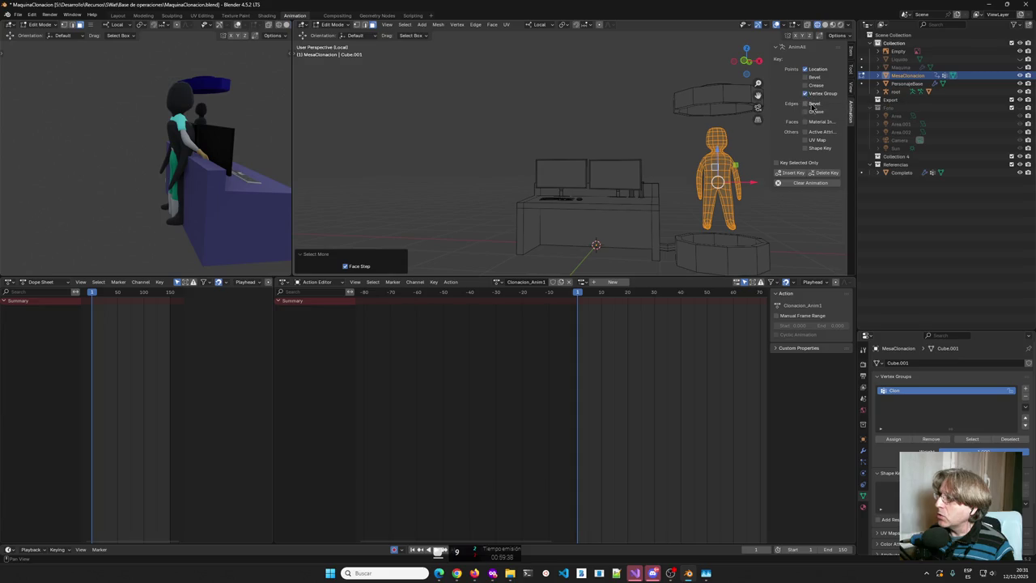
pyautogui.click(792, 173)
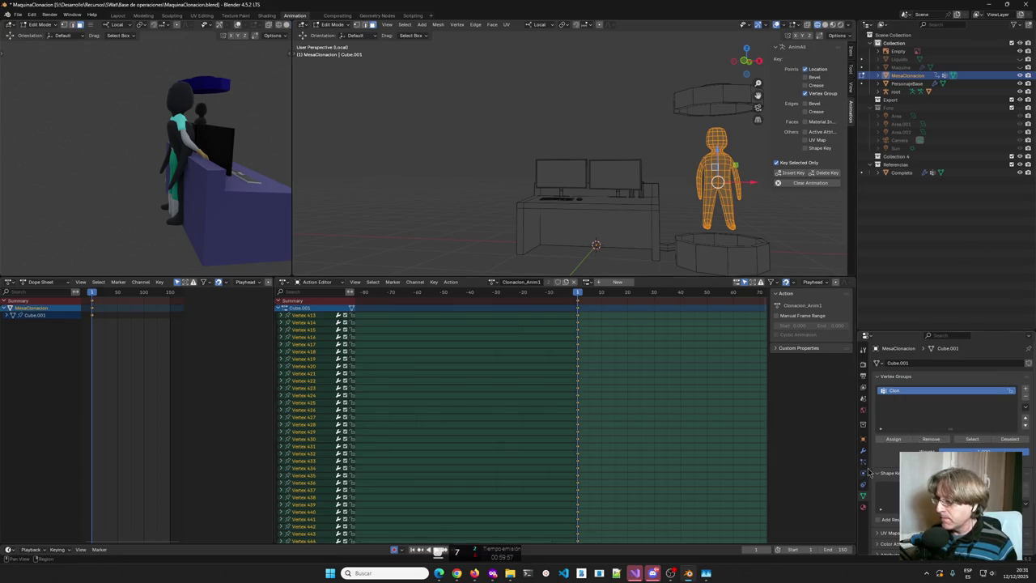
# Set the scene end frame to 180 in Output properties and show frames up to 260.
pyautogui.click(863, 366)
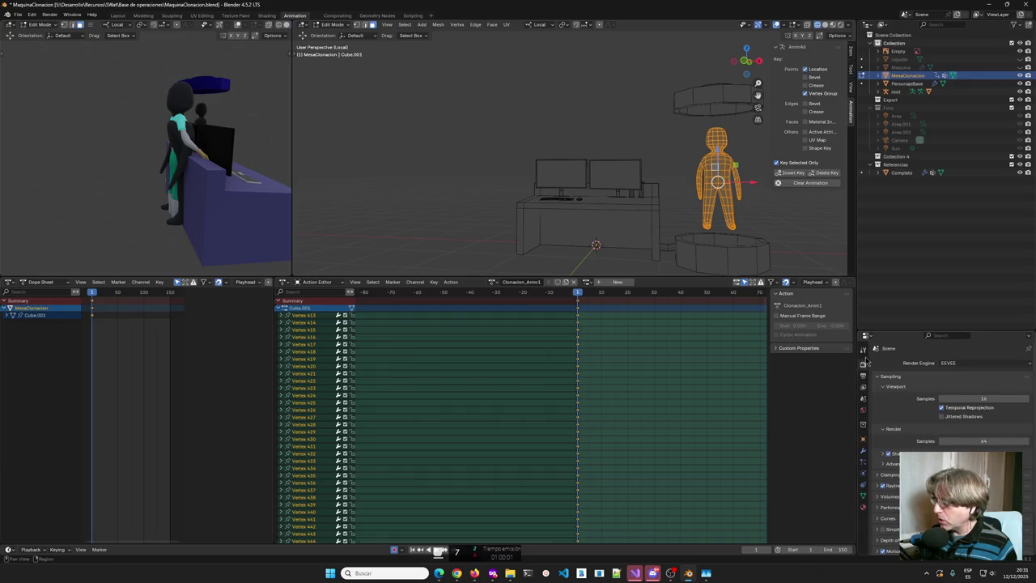
pyautogui.click(863, 377)
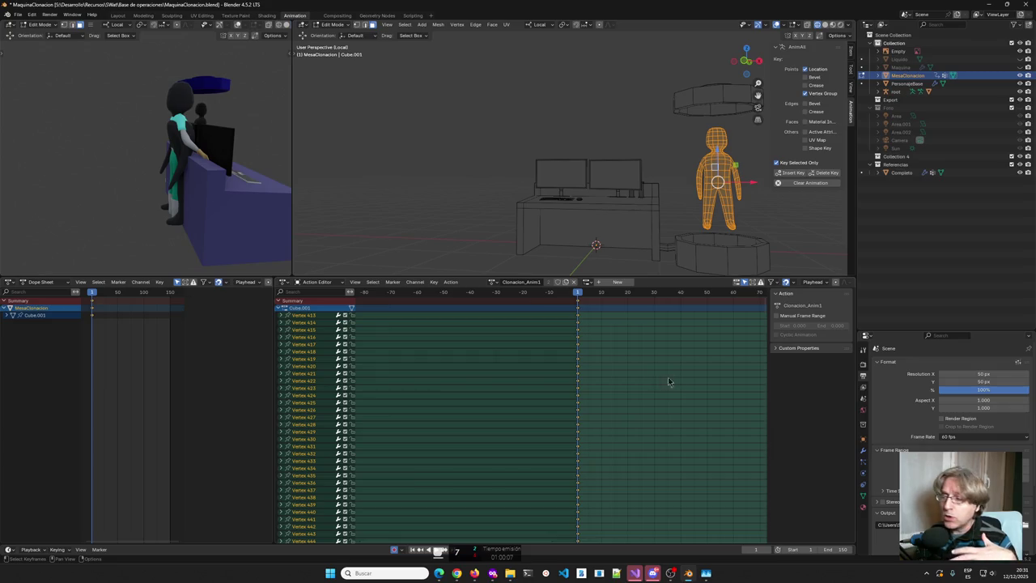
pyautogui.scroll(-2, 694, 370)
pyautogui.scroll(-2, 690, 372)
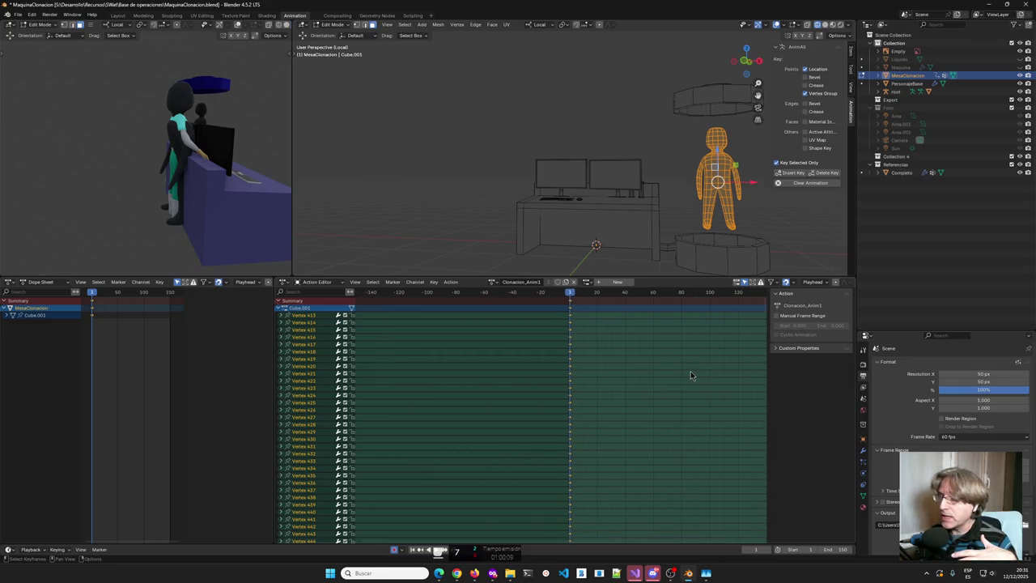
pyautogui.scroll(-1, 691, 371)
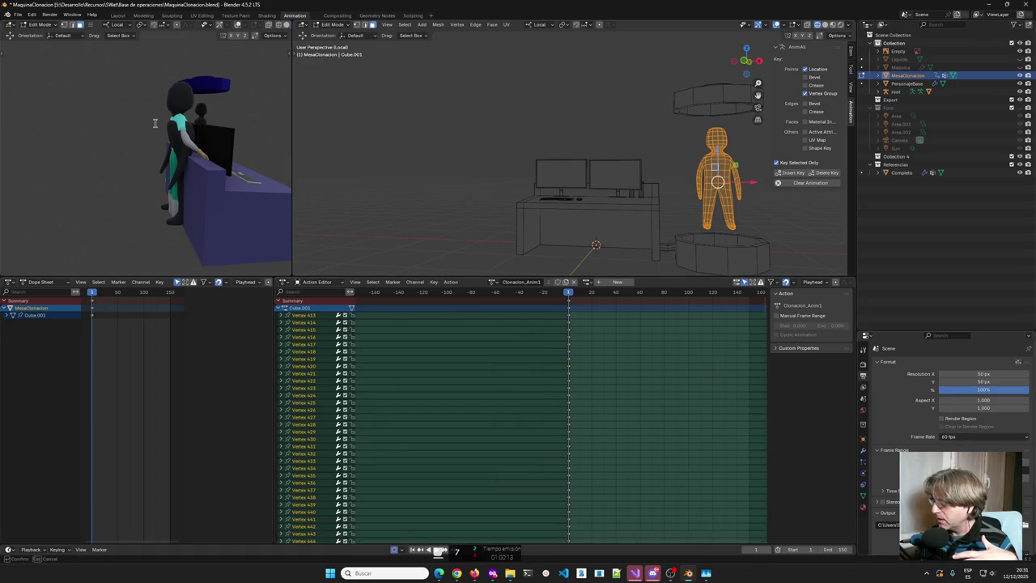
pyautogui.press('Return')
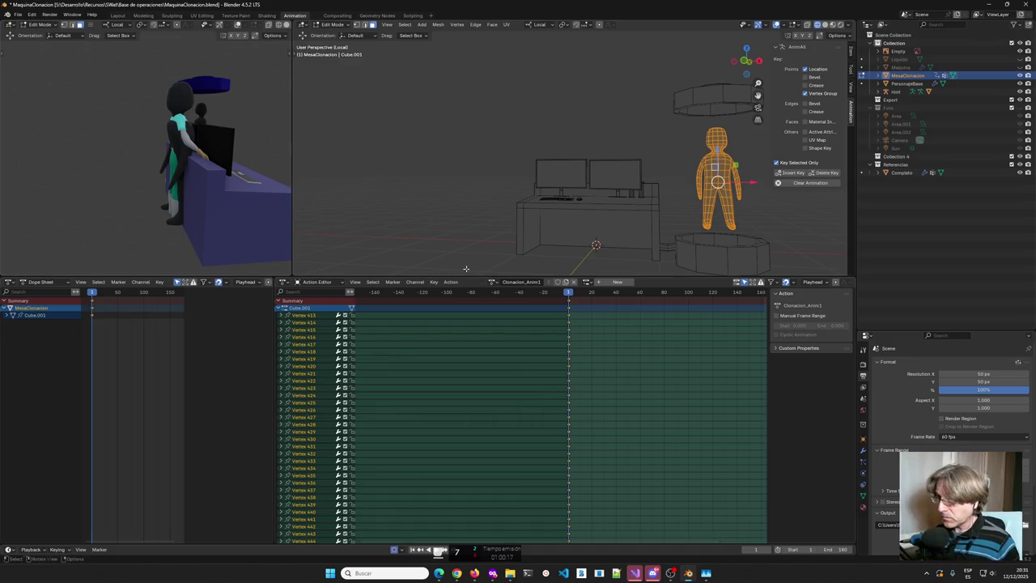
pyautogui.moveTo(505, 317); pyautogui.dragTo(373, 369, button='middle')
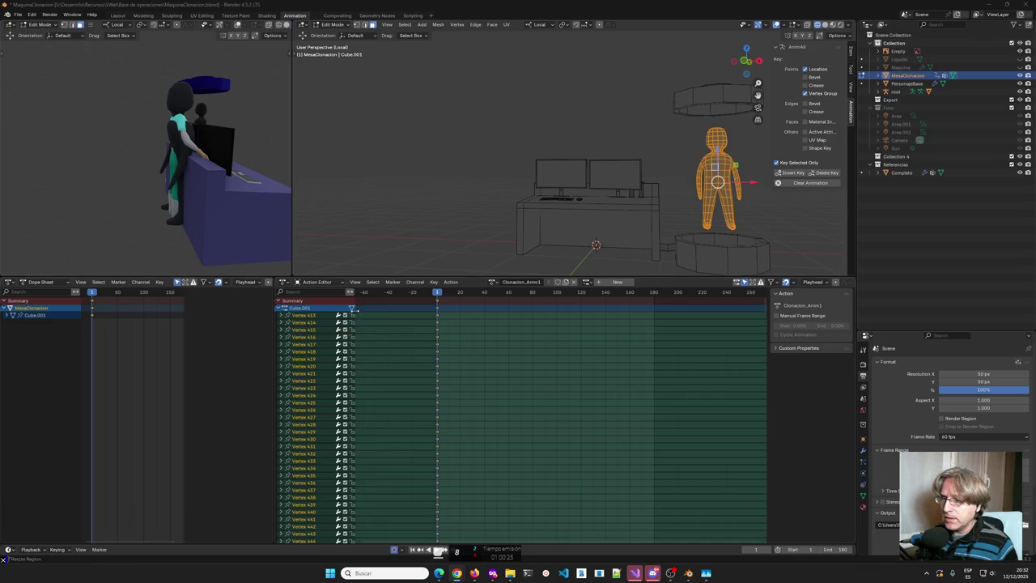
# Duplicate the frame-1 vertex keys to frame 180 and scrub around frames 100 and 92.
pyautogui.click(437, 308)
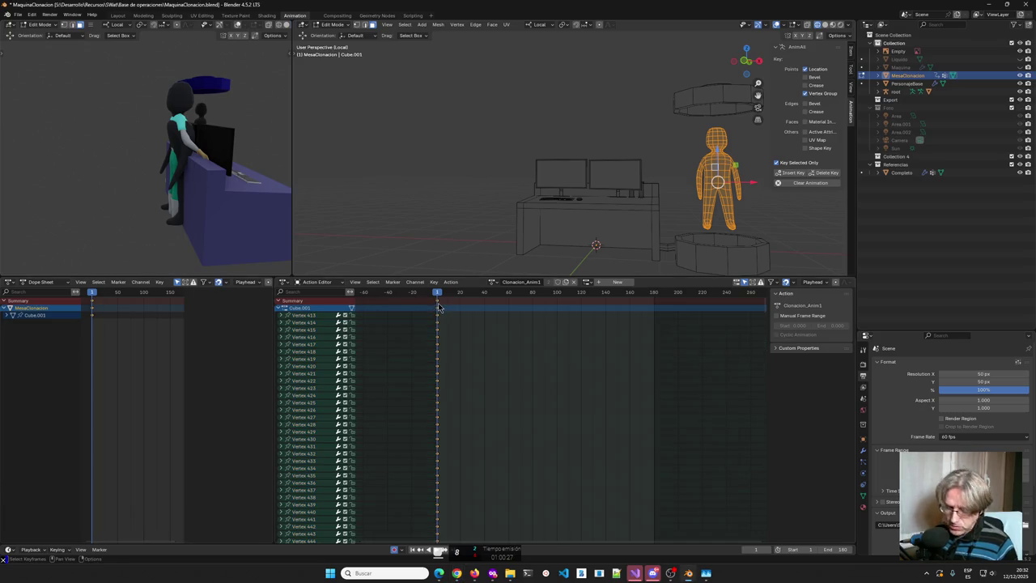
pyautogui.hotkey('shift', 'd')
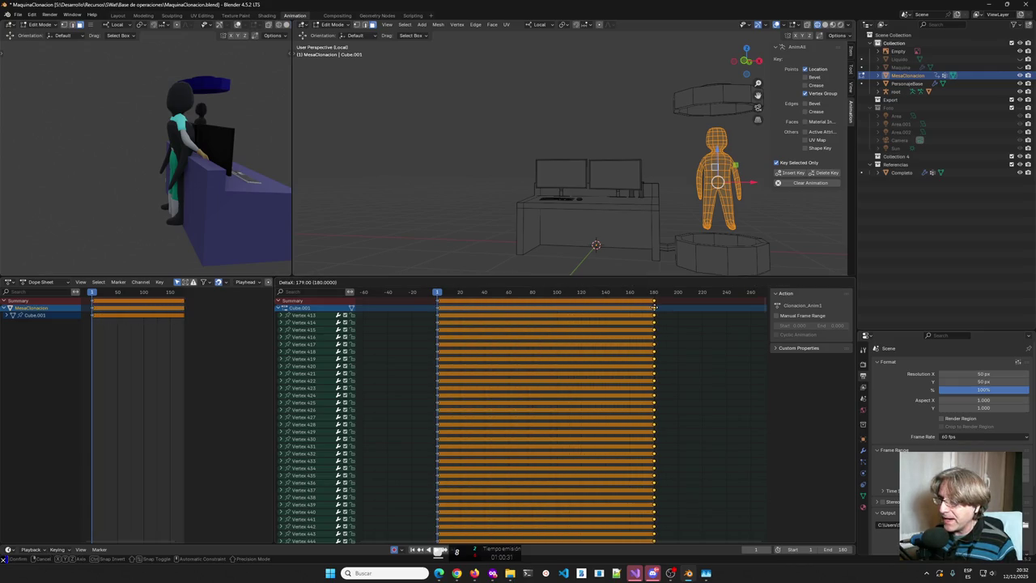
pyautogui.click(654, 307)
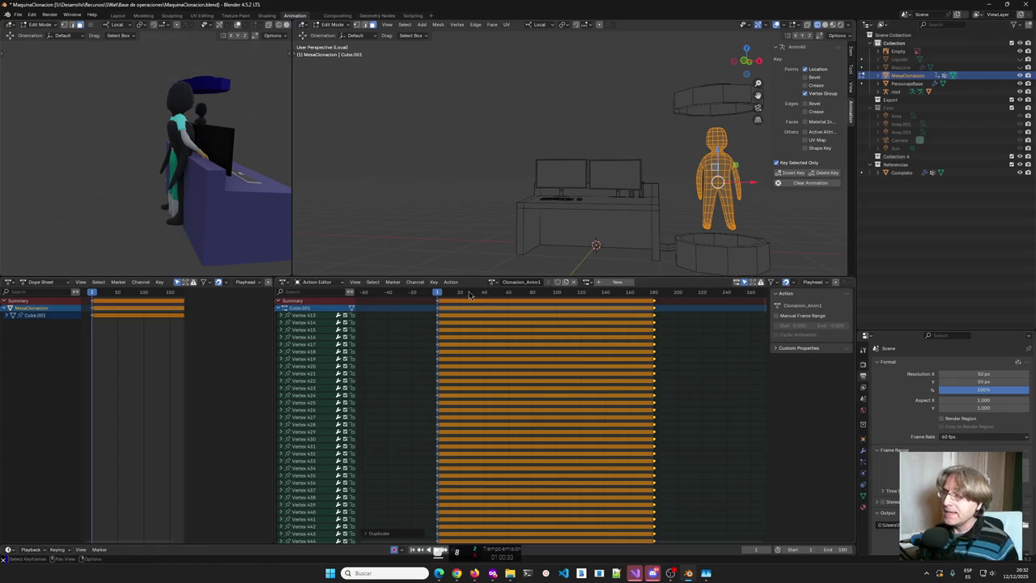
pyautogui.moveTo(438, 294); pyautogui.dragTo(557, 300)
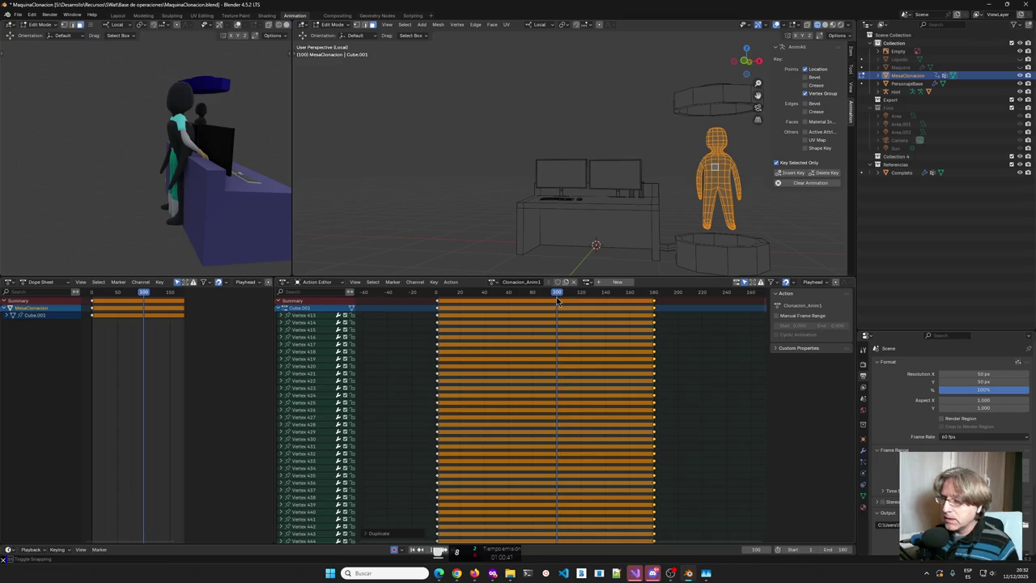
pyautogui.moveTo(557, 299); pyautogui.dragTo(544, 300)
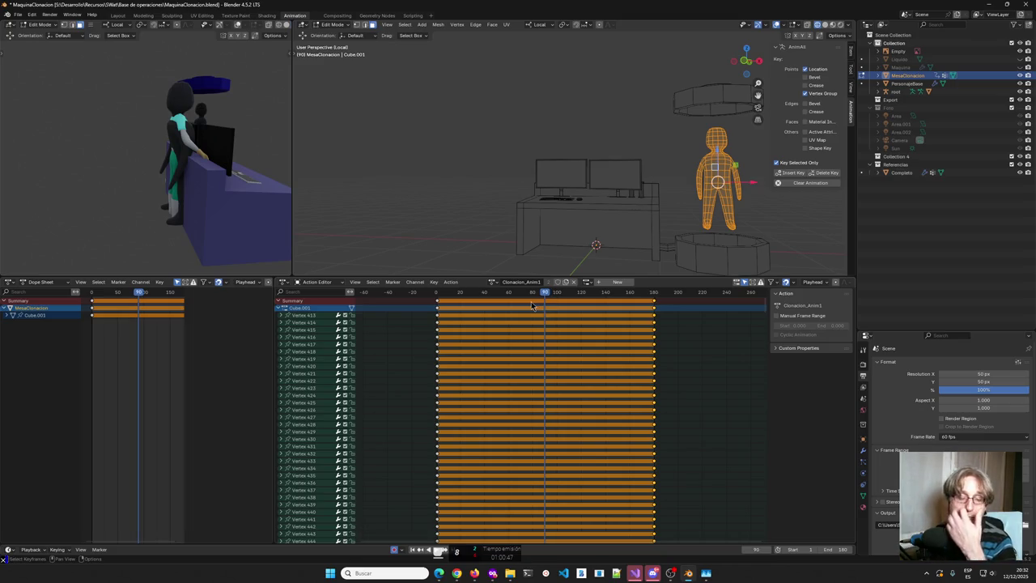
pyautogui.scroll(1, 631, 230)
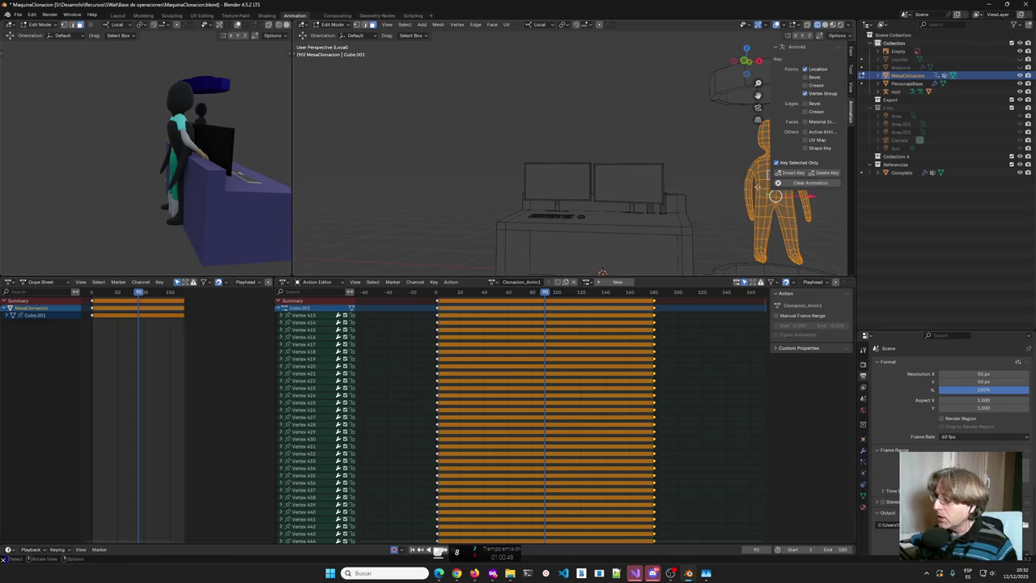
# Select the arm vertices by growing the selection from a single vertex.
pyautogui.scroll(1, 715, 199)
pyautogui.keyDown('shift'); pyautogui.moveTo(715, 199); pyautogui.dragTo(586, 212, button='middle'); pyautogui.keyUp('shift')
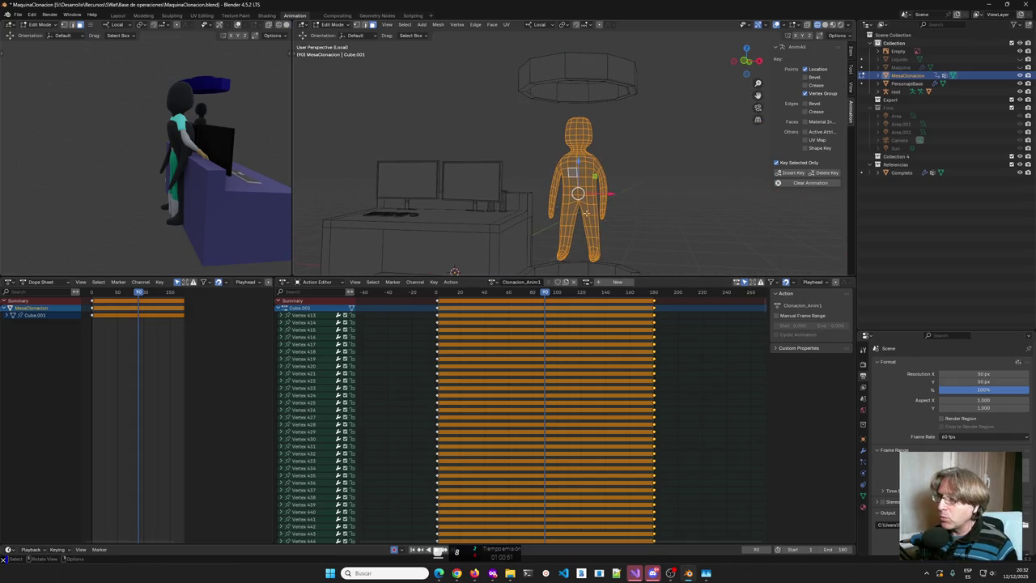
pyautogui.click(604, 215)
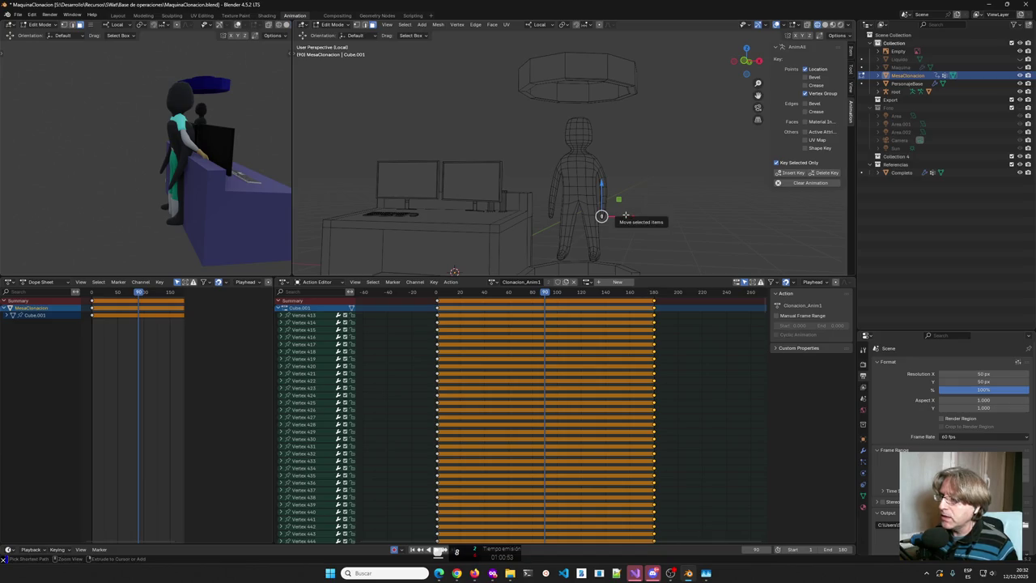
pyautogui.press('ctrl+KP_Add')
pyautogui.press('ctrl+KP_Add')
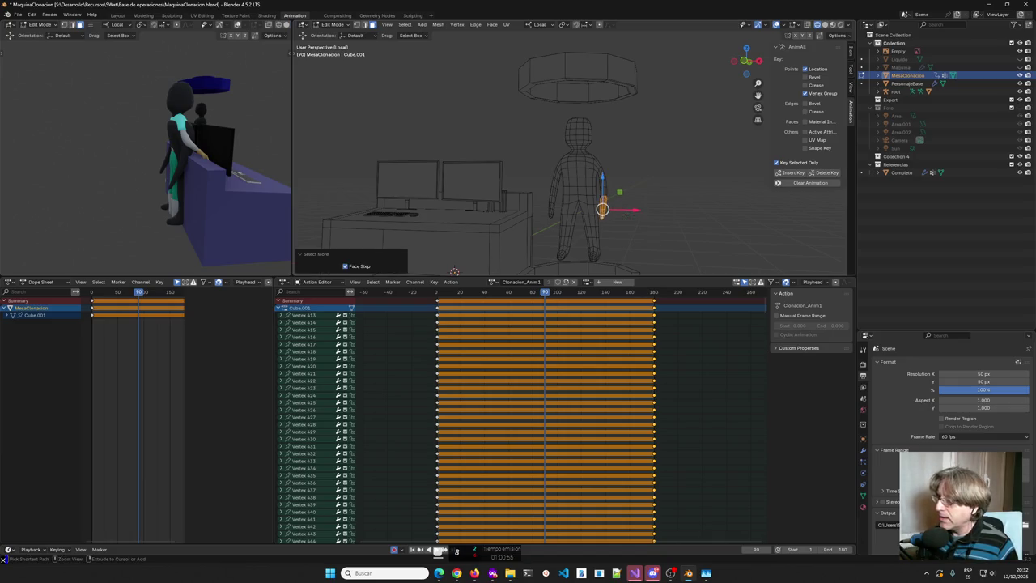
pyautogui.press('ctrl+KP_Add')
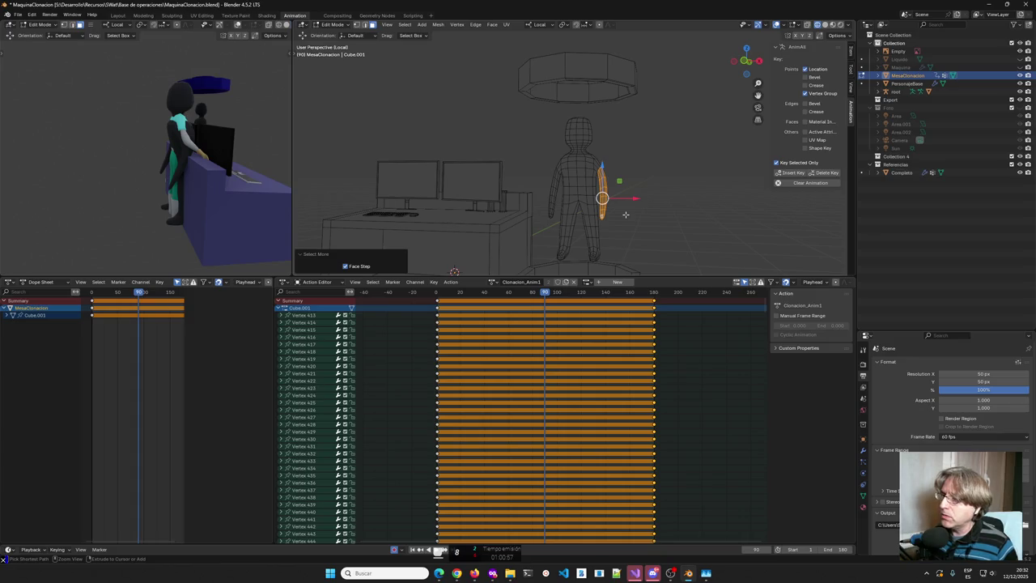
pyautogui.press('ctrl+KP_Add')
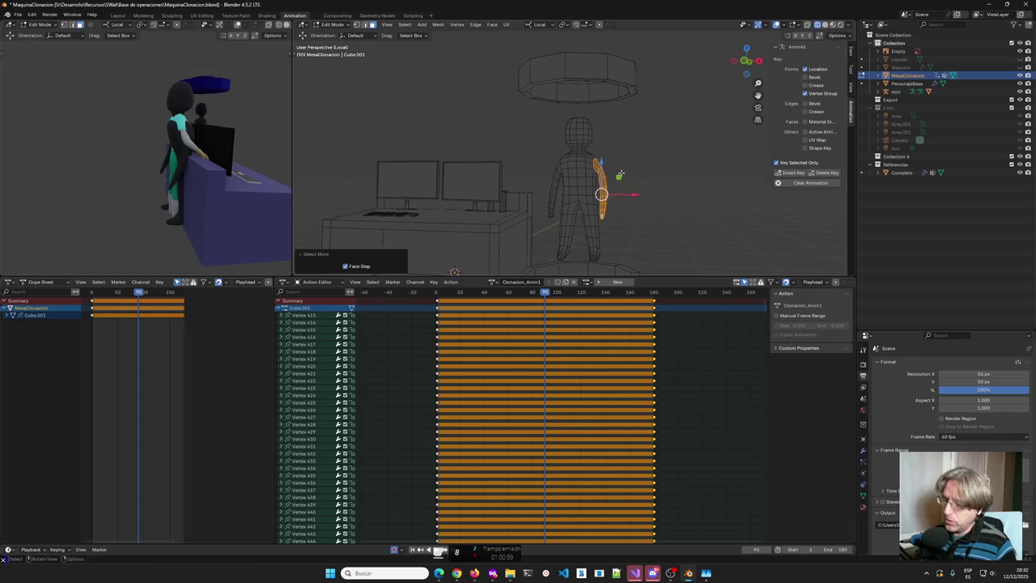
pyautogui.press('ctrl+KP_Subtract')
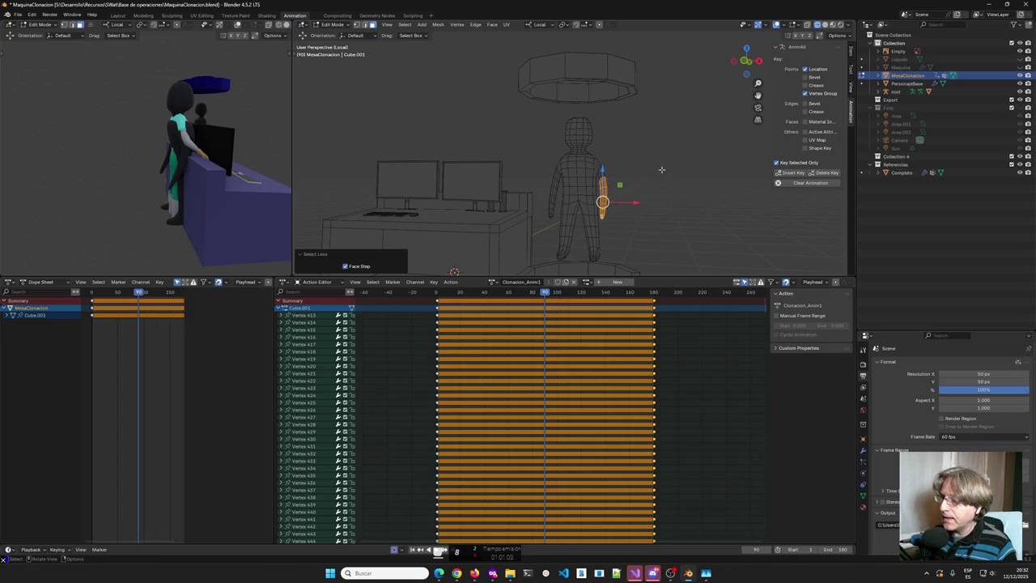
# In front orthographic view, rotate and raise the arm, turning it out about -61°.
pyautogui.click(745, 61)
pyautogui.press('r')
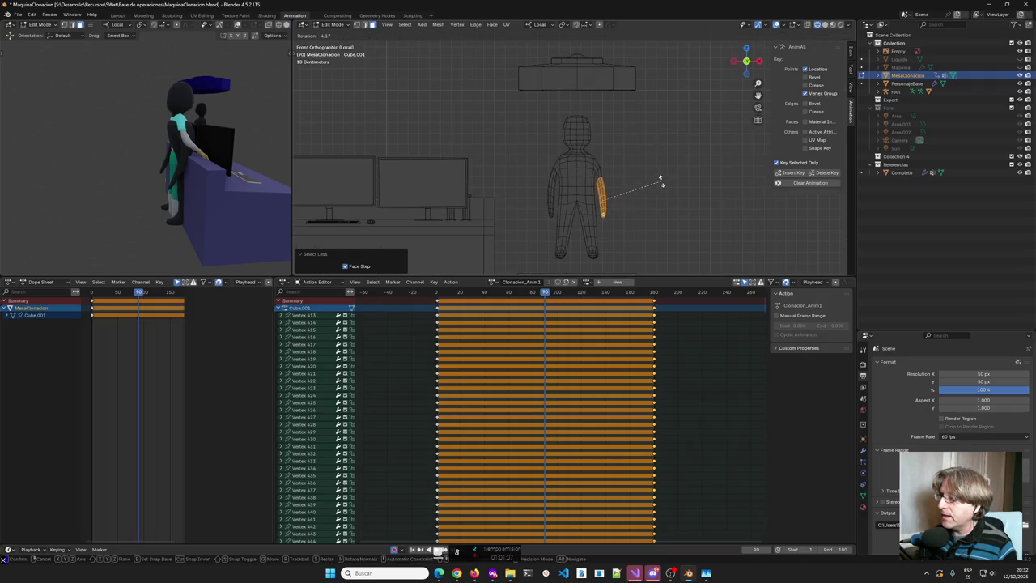
pyautogui.click(688, 148)
pyautogui.press('g')
pyautogui.press('x')
pyautogui.press('z')
pyautogui.click(612, 160)
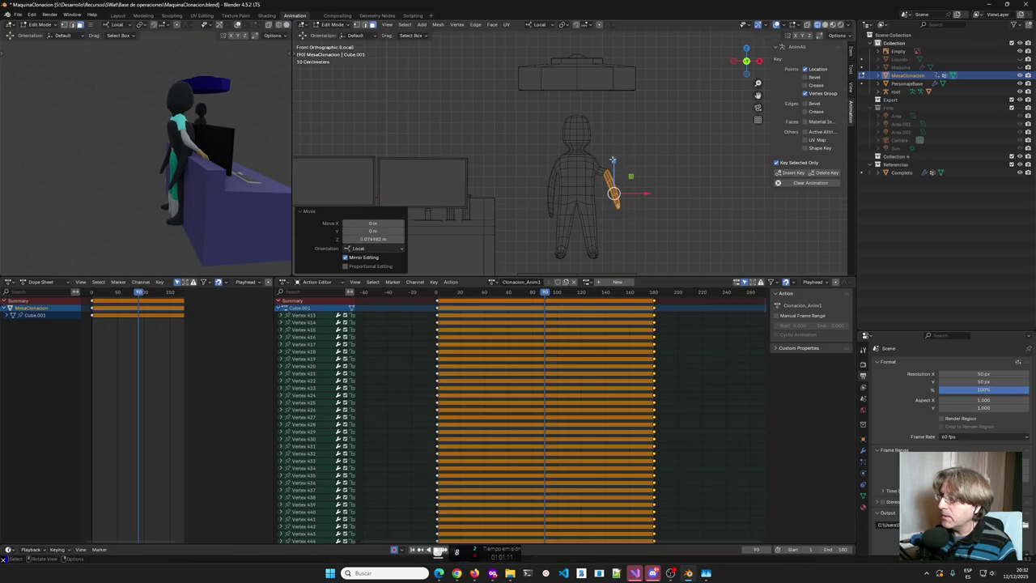
pyautogui.press('r')
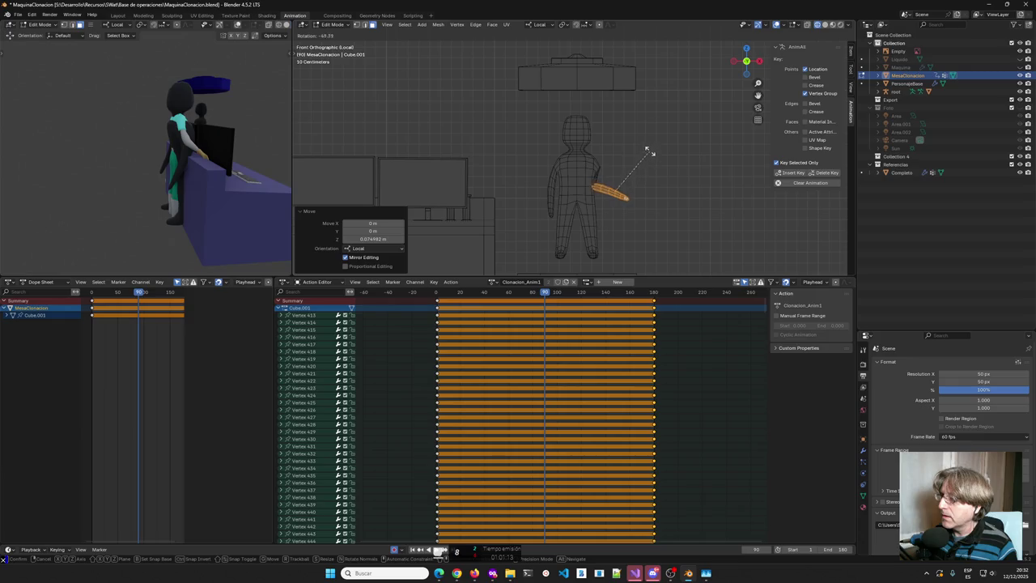
pyautogui.click(623, 175)
# Move the arm vertically and along X, grow the selection, and lift it further.
pyautogui.press('g')
pyautogui.press('z')
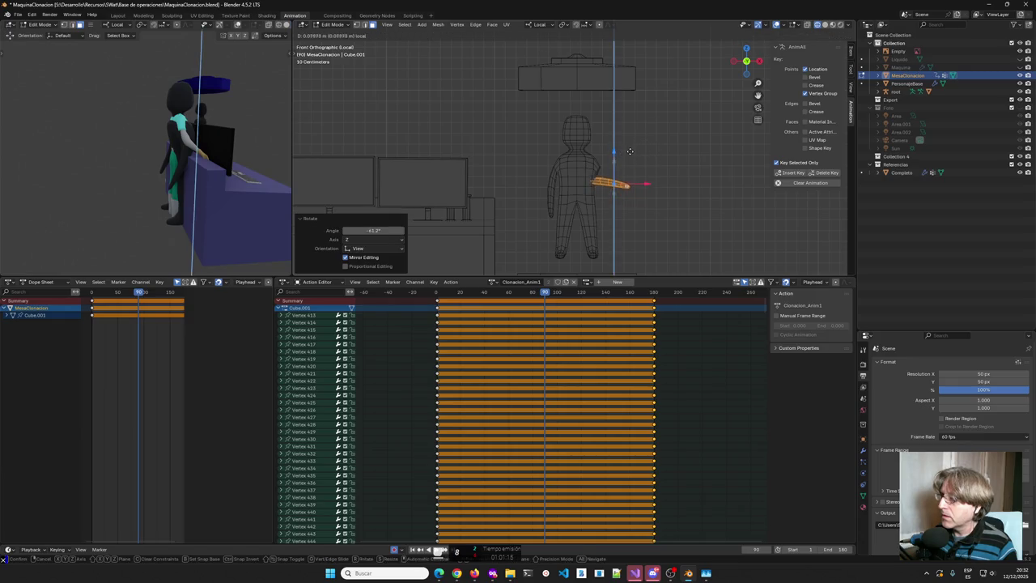
pyautogui.click(617, 162)
pyautogui.press('g')
pyautogui.press('x')
pyautogui.click(660, 174)
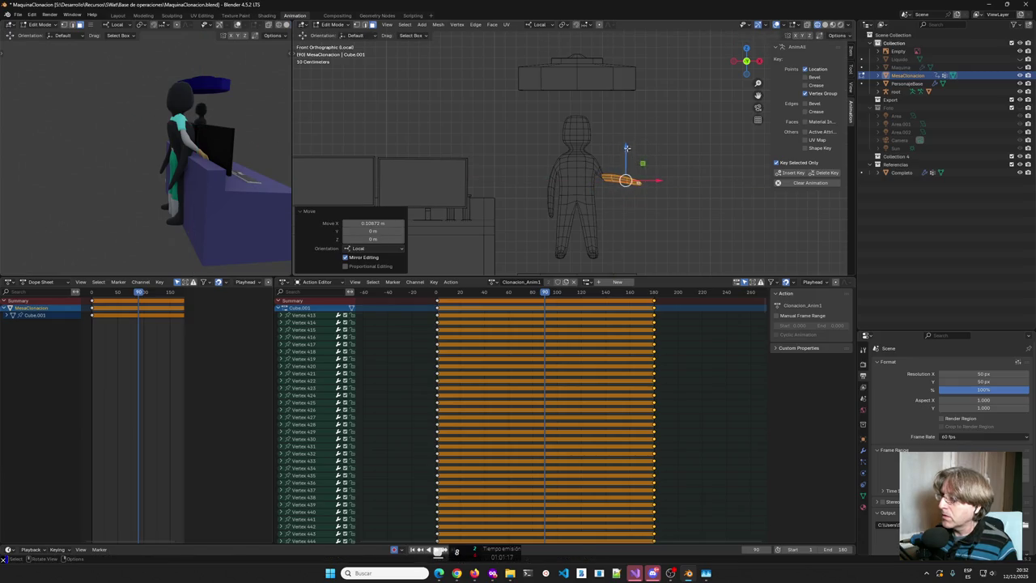
pyautogui.moveTo(625, 149); pyautogui.dragTo(626, 143)
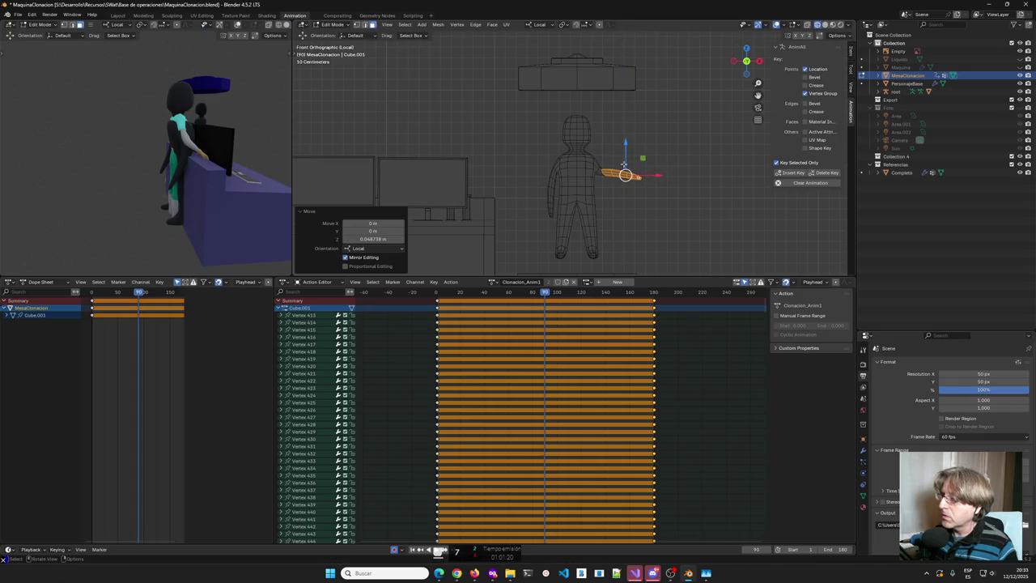
pyautogui.press('ctrl+KP_Add')
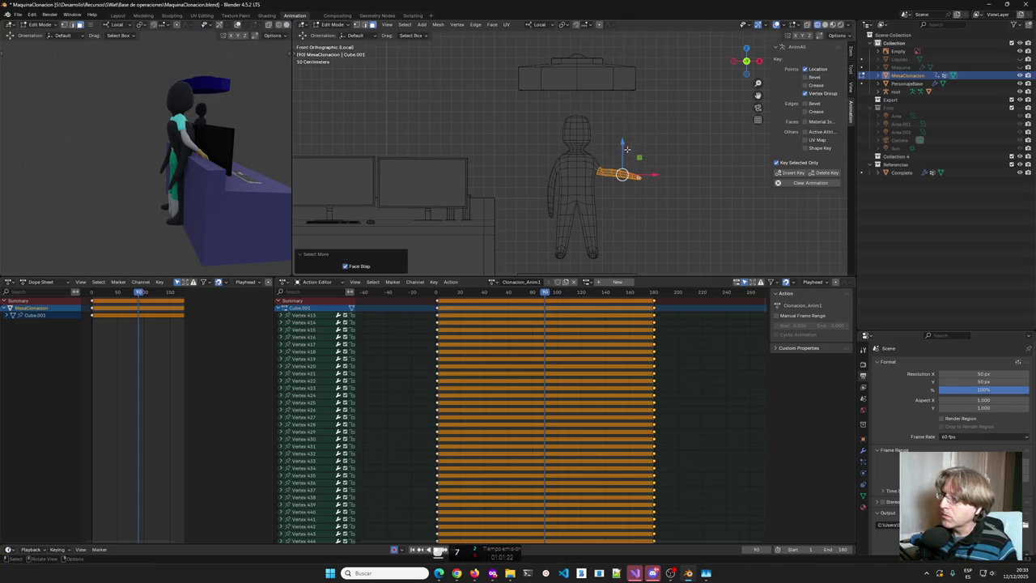
pyautogui.moveTo(628, 149); pyautogui.dragTo(625, 135)
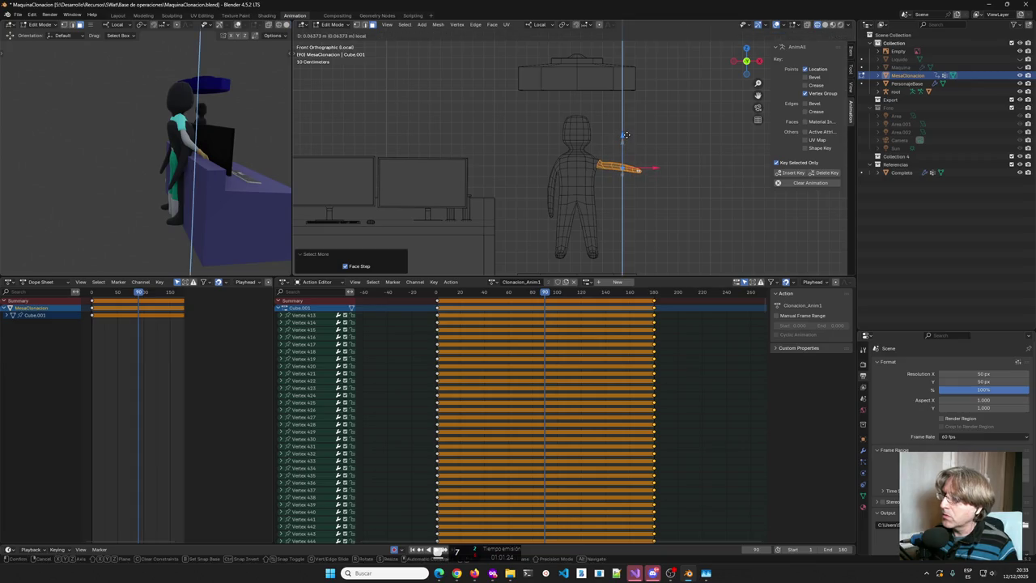
# Shrink the selection, rotate it about -23° around Z, and nudge it along Y.
pyautogui.moveTo(623, 160)
pyautogui.mouseDown(button='middle')
pyautogui.moveTo(551, 183)
pyautogui.moveTo(571, 189)
pyautogui.mouseUp(button='middle')
pyautogui.moveTo(660, 144); pyautogui.dragTo(663, 150, button='middle')
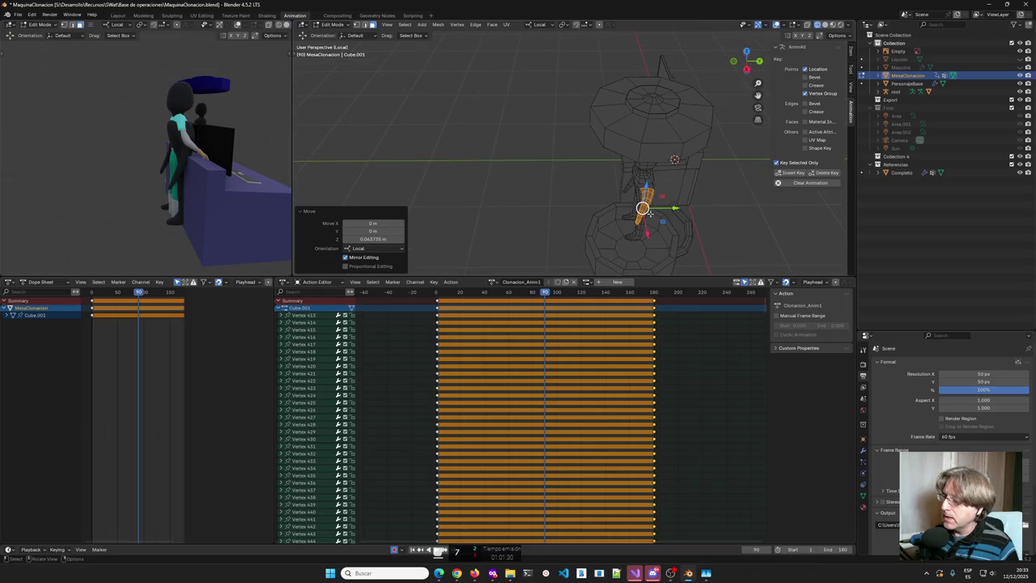
pyautogui.press('ctrl+KP_Subtract')
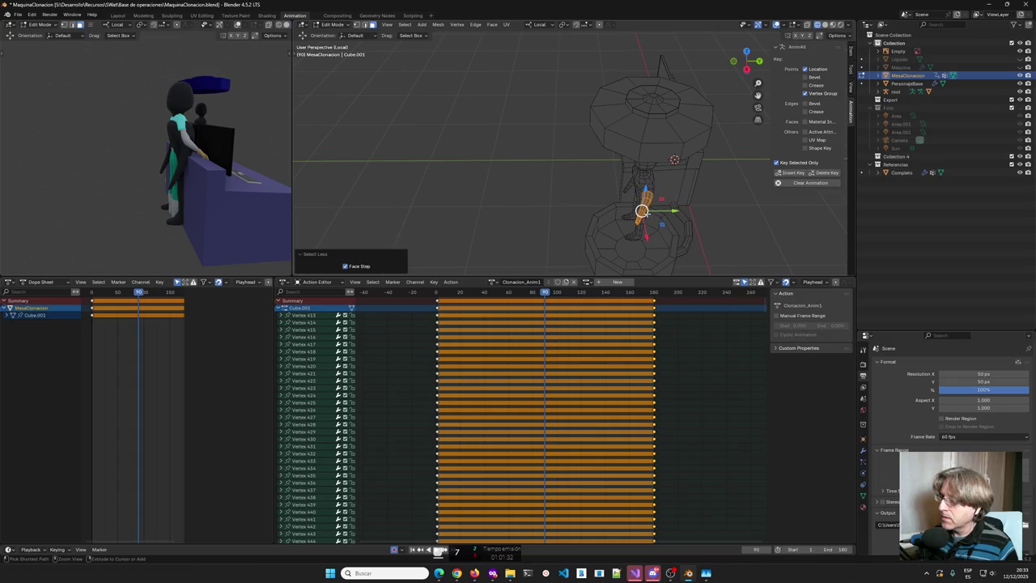
pyautogui.press('ctrl+KP_Subtract')
pyautogui.press('ctrl+KP_Subtract')
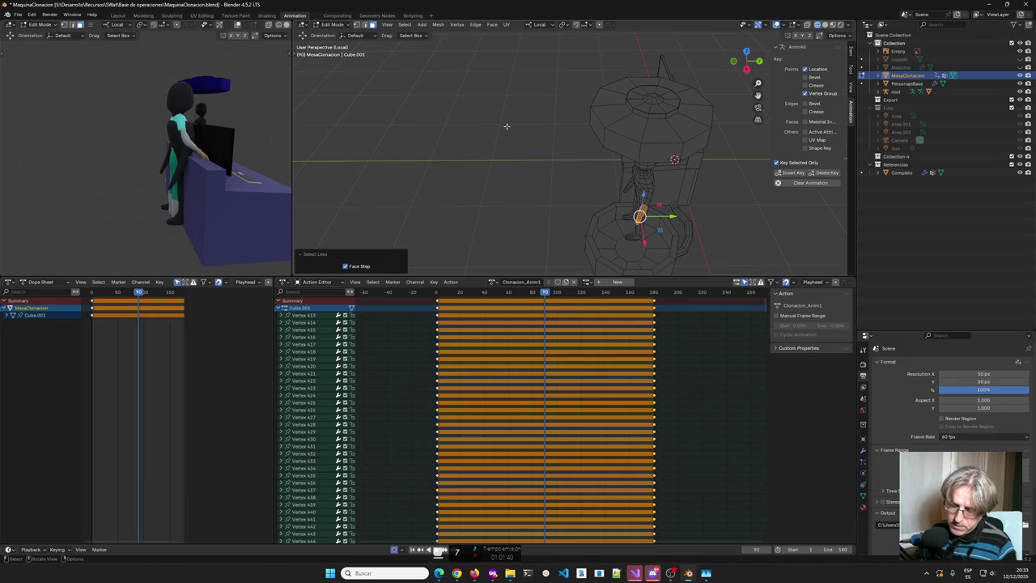
pyautogui.press('t')
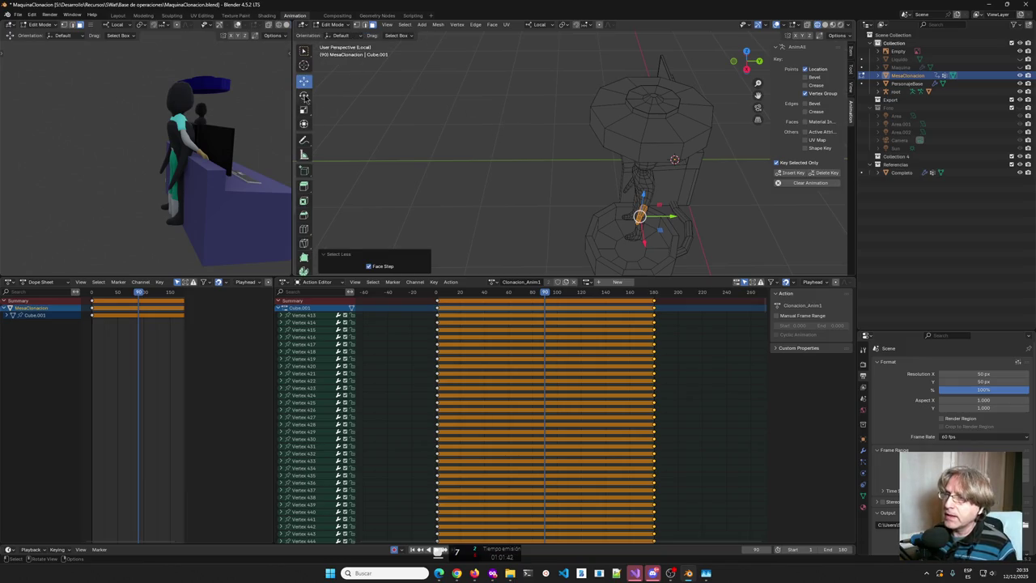
pyautogui.hotkey('shift', 'space')
pyautogui.press('r')
pyautogui.moveTo(653, 236); pyautogui.dragTo(645, 236)
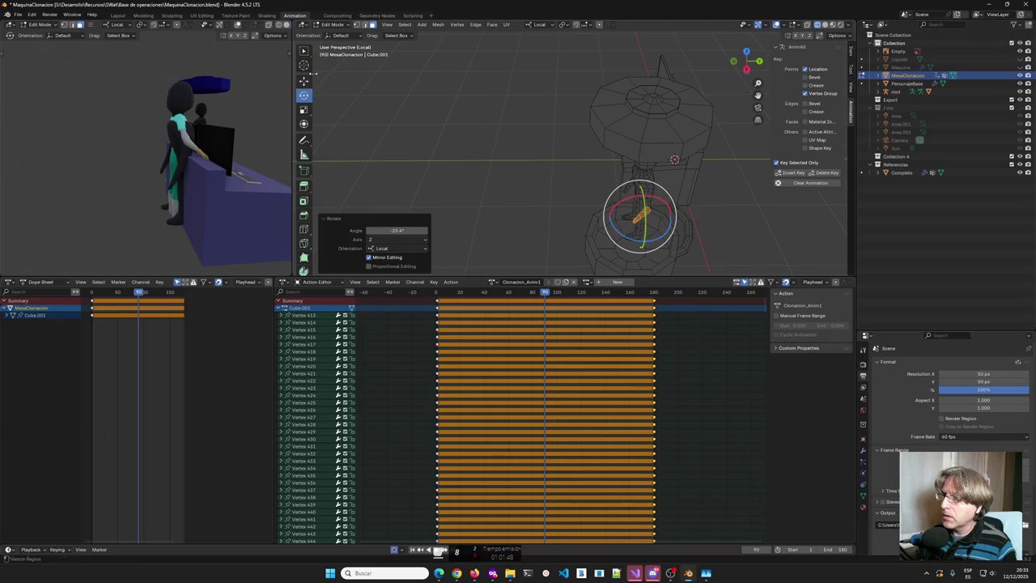
pyautogui.hotkey('shift', 'space')
pyautogui.press('g')
pyautogui.moveTo(640, 216); pyautogui.dragTo(633, 221)
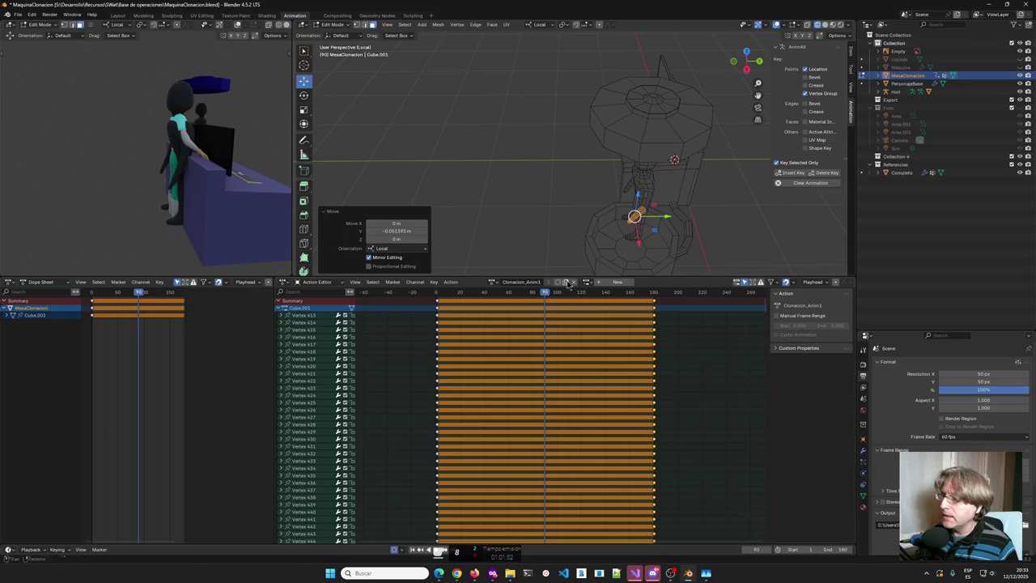
# Keyframe the new pose at frame 90, compare with an earlier frame, and return to Object Mode.
pyautogui.click(790, 174)
pyautogui.moveTo(547, 298); pyautogui.dragTo(439, 303)
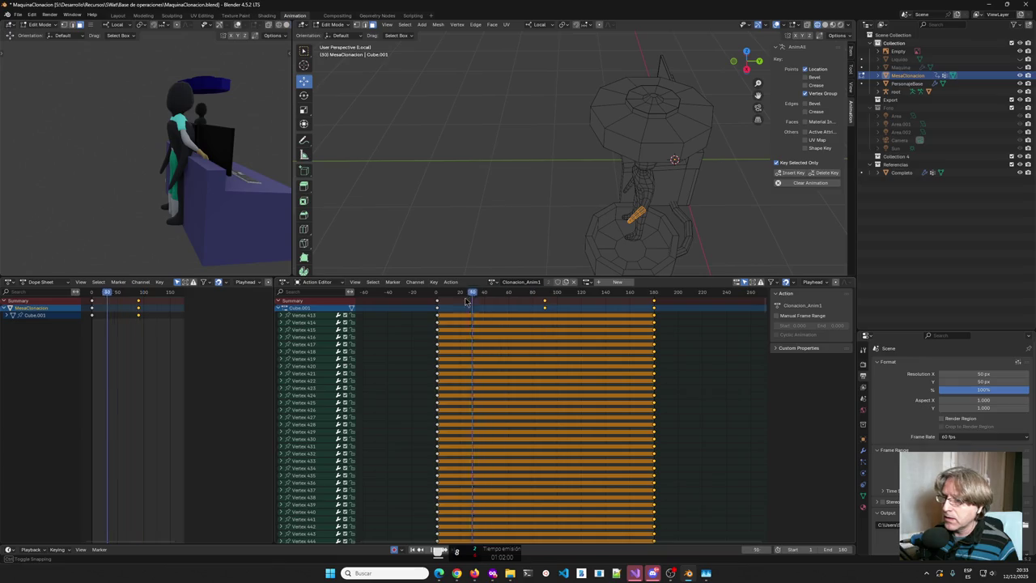
pyautogui.moveTo(492, 259)
pyautogui.mouseDown(button='middle')
pyautogui.moveTo(513, 231)
pyautogui.moveTo(555, 231)
pyautogui.mouseUp(button='middle')
pyautogui.press('Tab')
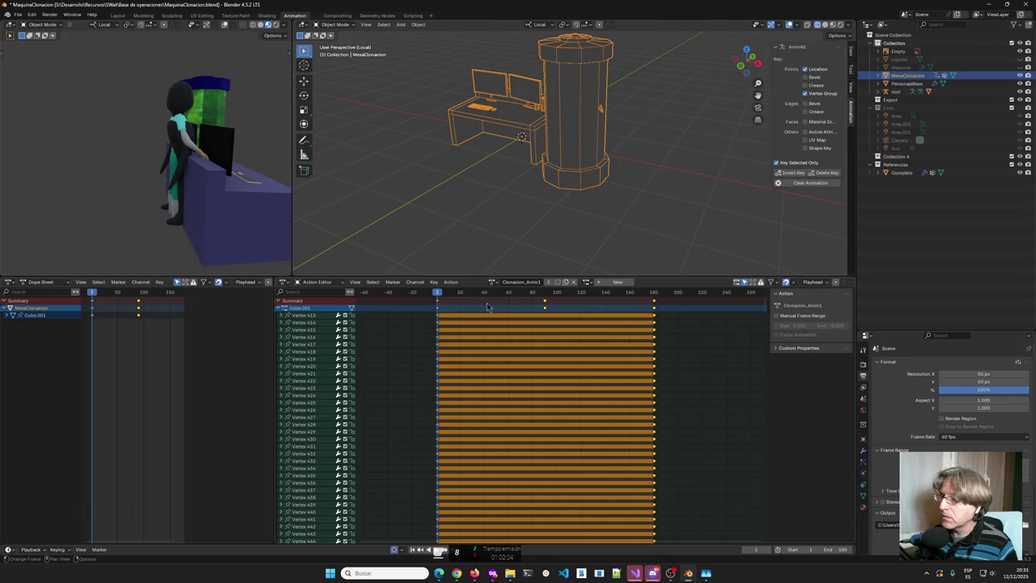
# Scrub to frame 102, view the scene in Solid shading, and show the Shading workspace node graph.
pyautogui.moveTo(439, 297)
pyautogui.mouseDown()
pyautogui.moveTo(653, 293)
pyautogui.moveTo(442, 293)
pyautogui.mouseUp()
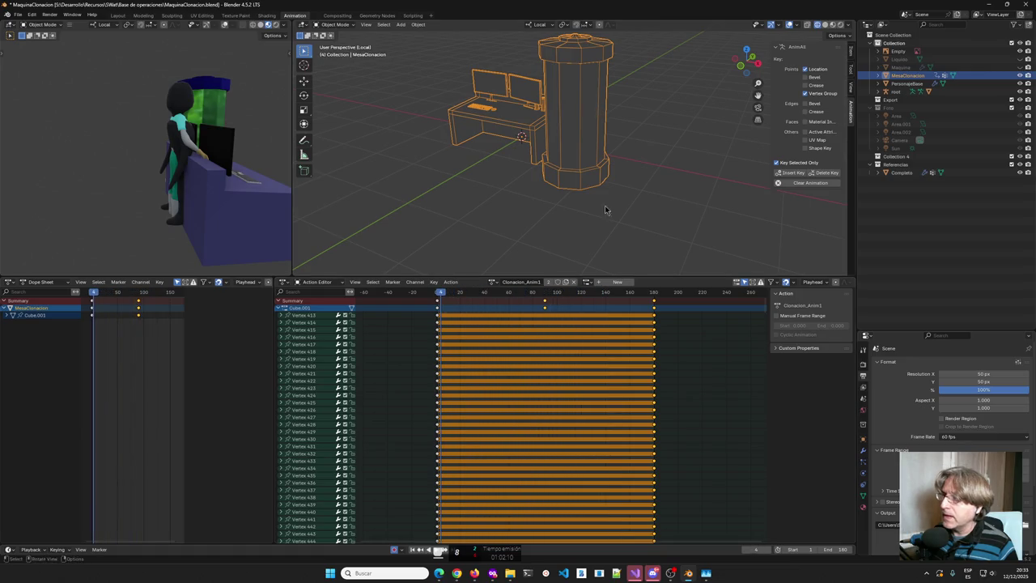
pyautogui.click(825, 25)
pyautogui.moveTo(574, 135)
pyautogui.mouseDown(button='middle')
pyautogui.moveTo(579, 198)
pyautogui.moveTo(565, 214)
pyautogui.mouseUp(button='middle')
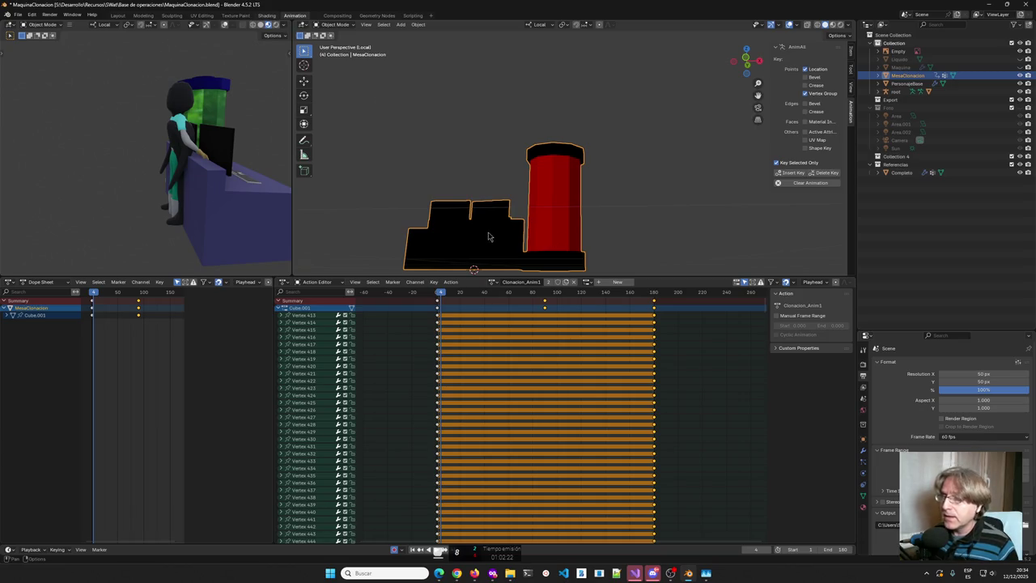
pyautogui.click(265, 16)
pyautogui.moveTo(512, 397); pyautogui.dragTo(503, 324, button='middle')
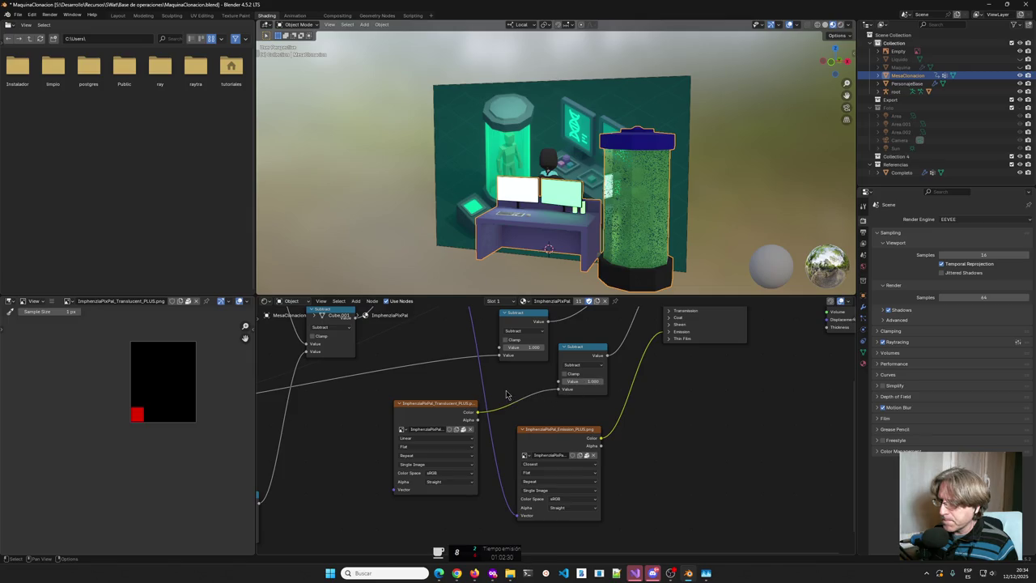
# Add a Vector Math Multiply node fed by the translucent image's Color output.
pyautogui.moveTo(505, 390); pyautogui.dragTo(497, 386, button='middle')
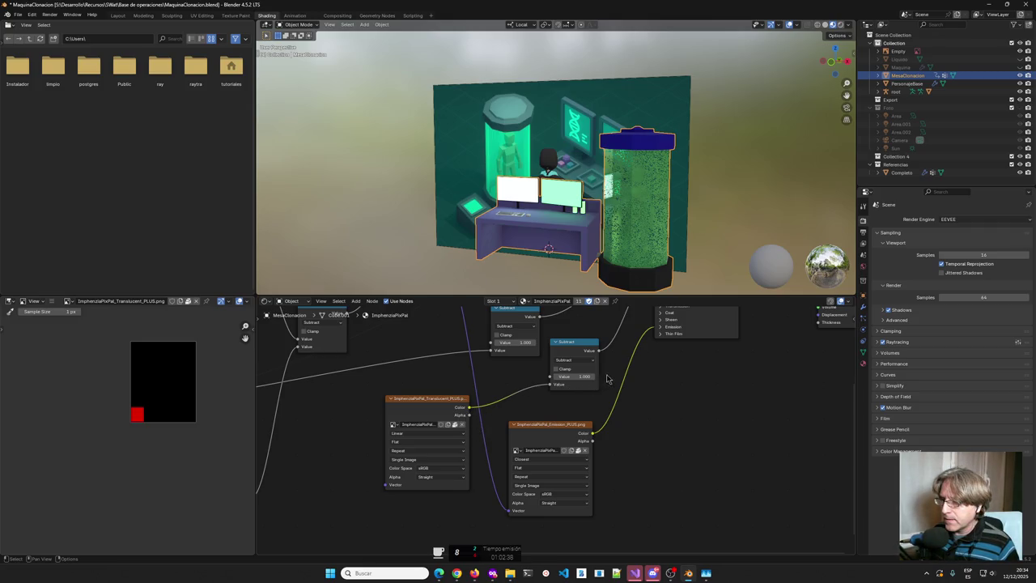
pyautogui.moveTo(607, 378)
pyautogui.mouseDown(button='middle')
pyautogui.moveTo(564, 443)
pyautogui.moveTo(550, 429)
pyautogui.moveTo(512, 430)
pyautogui.mouseUp(button='middle')
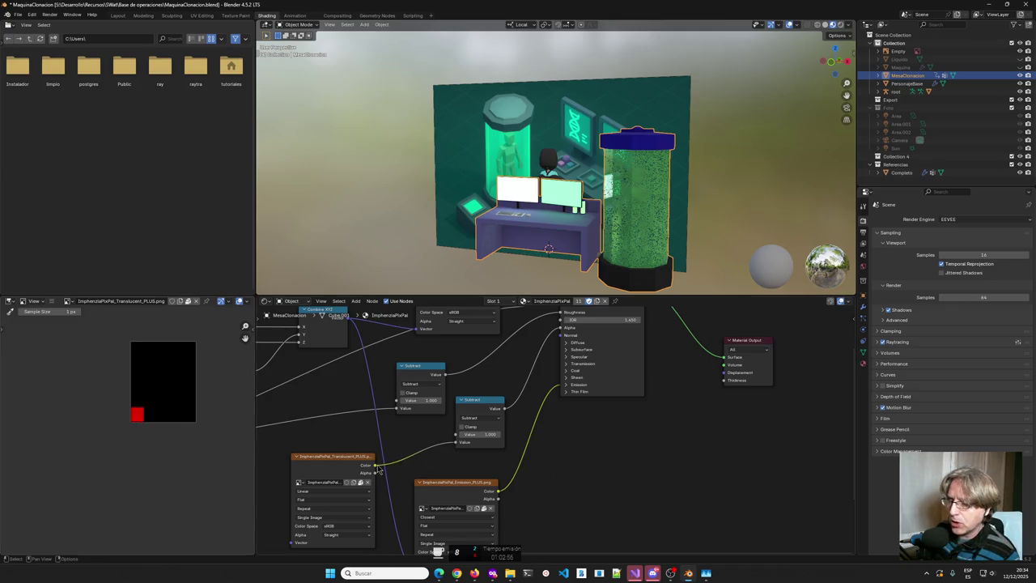
pyautogui.moveTo(376, 466); pyautogui.dragTo(414, 459)
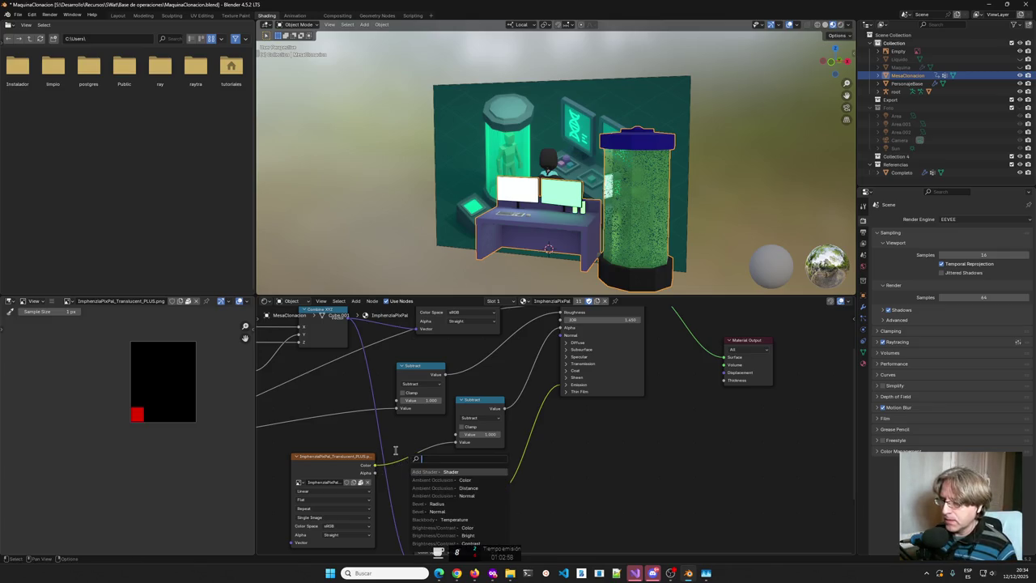
pyautogui.press('Escape')
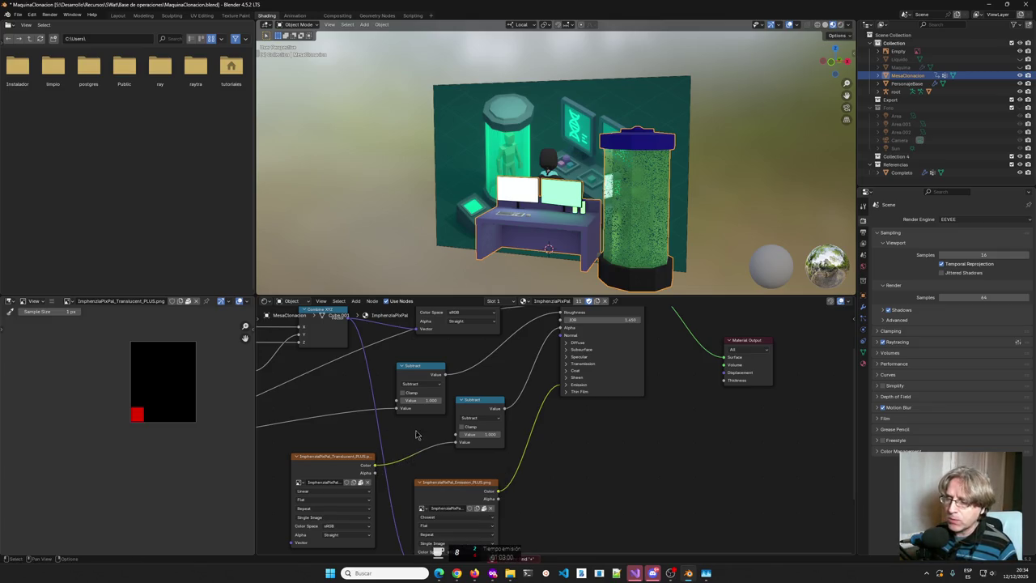
pyautogui.moveTo(374, 466); pyautogui.dragTo(411, 443)
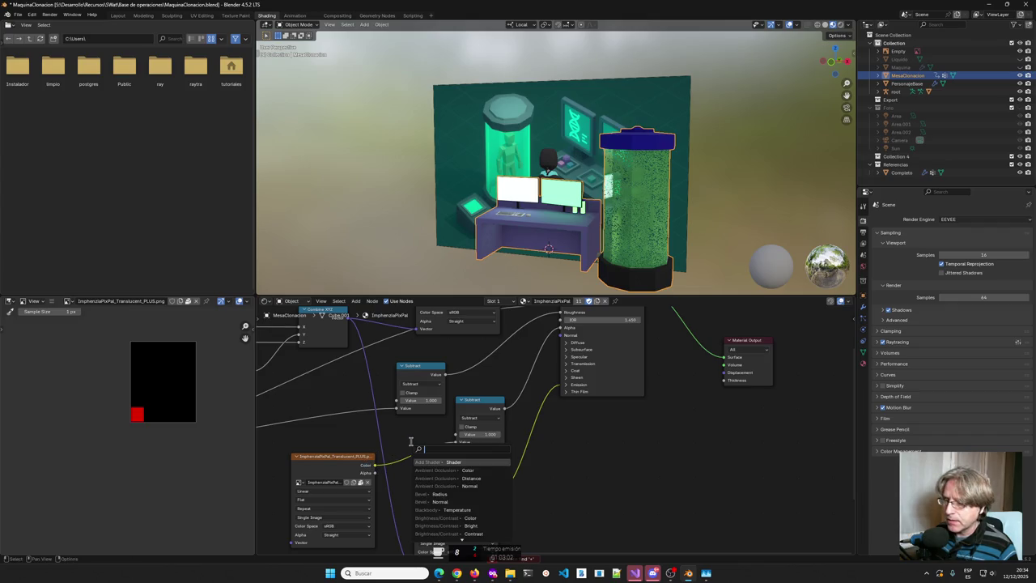
pyautogui.write('mu')
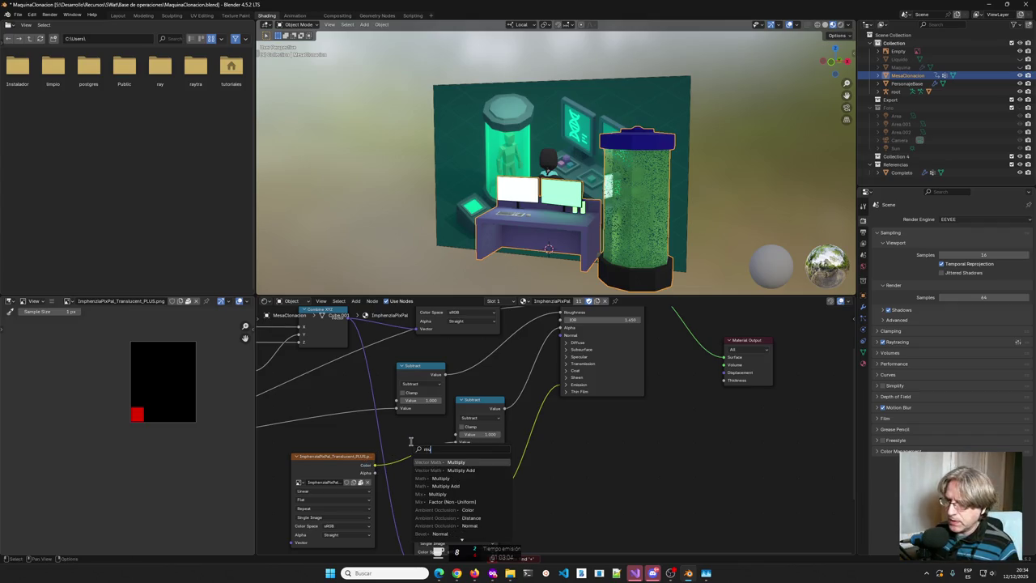
pyautogui.press('Return')
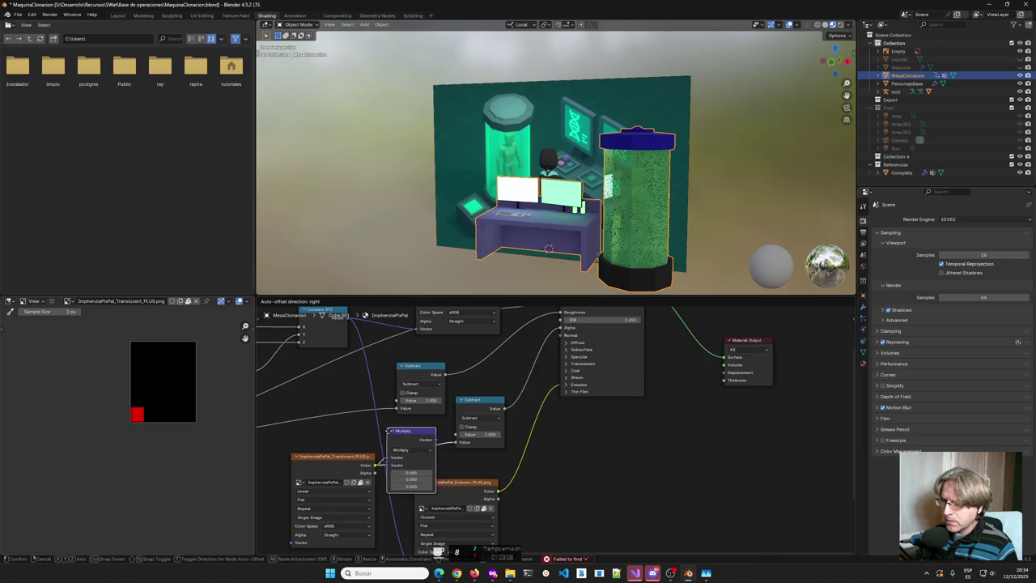
pyautogui.press('Escape')
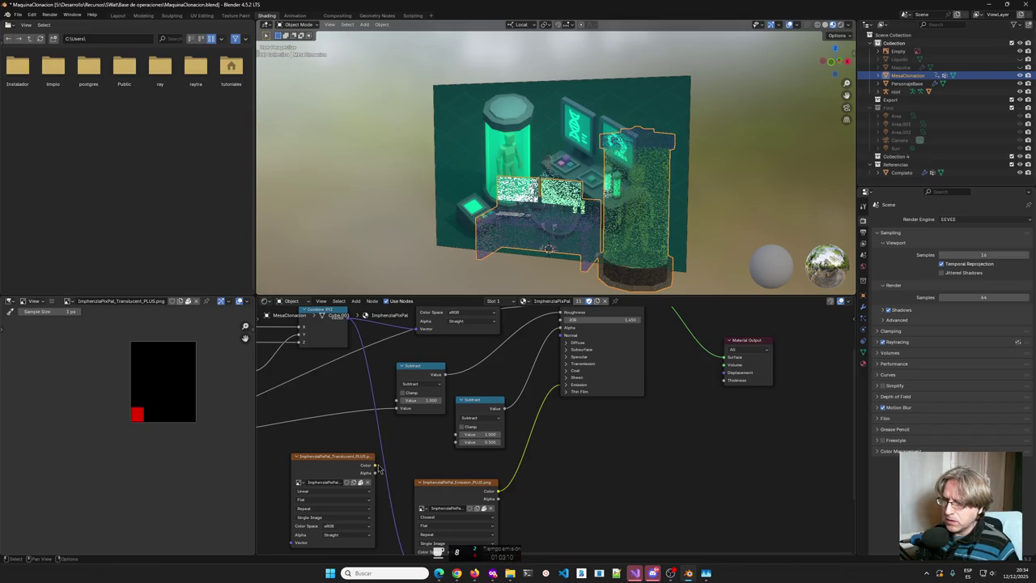
pyautogui.moveTo(375, 465); pyautogui.dragTo(397, 450)
pyautogui.press('Escape')
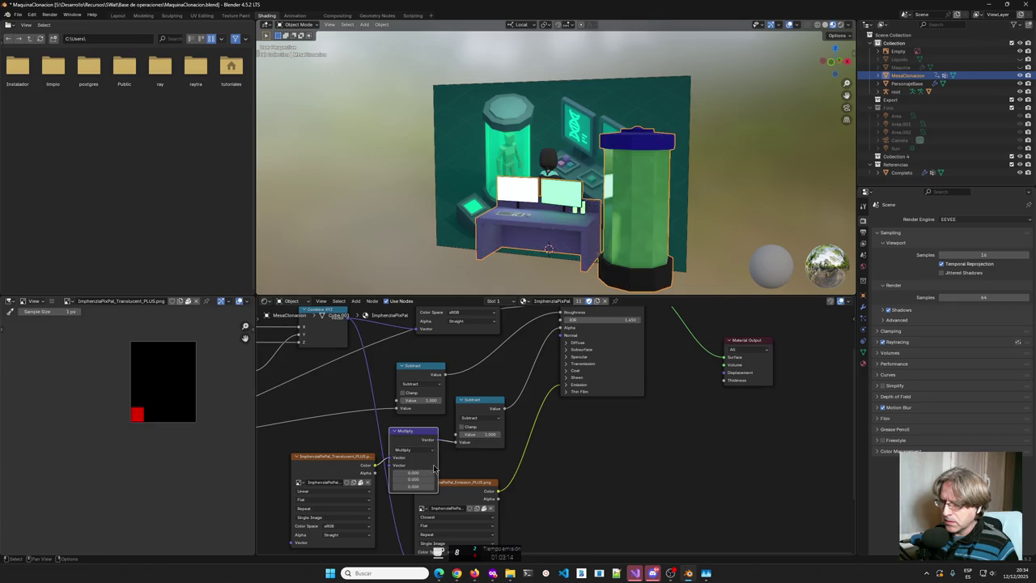
# Set all three Multiply components to 10, then switch to the Texture Paint workspace.
pyautogui.click(413, 472)
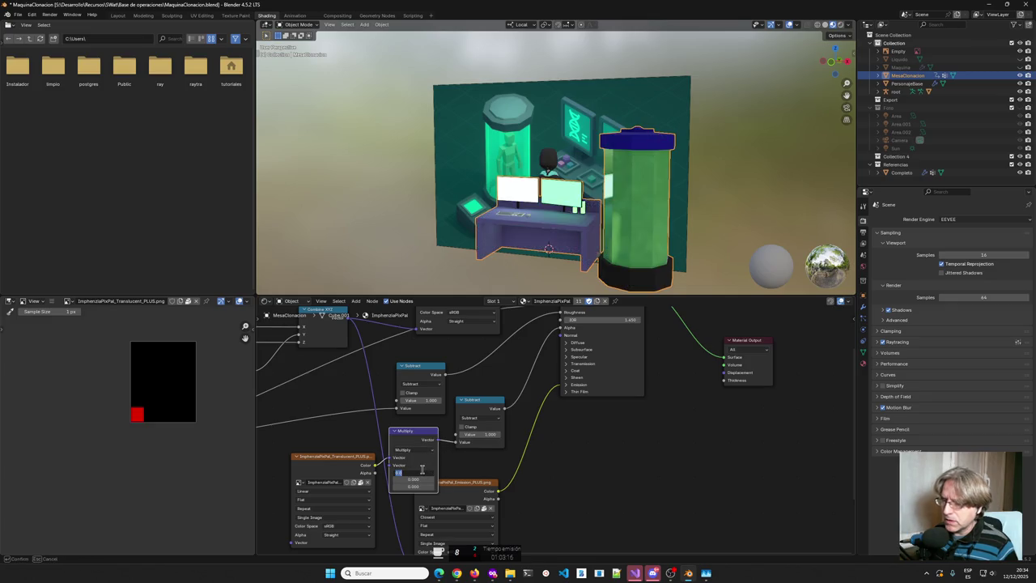
pyautogui.write('0')
pyautogui.press('Tab')
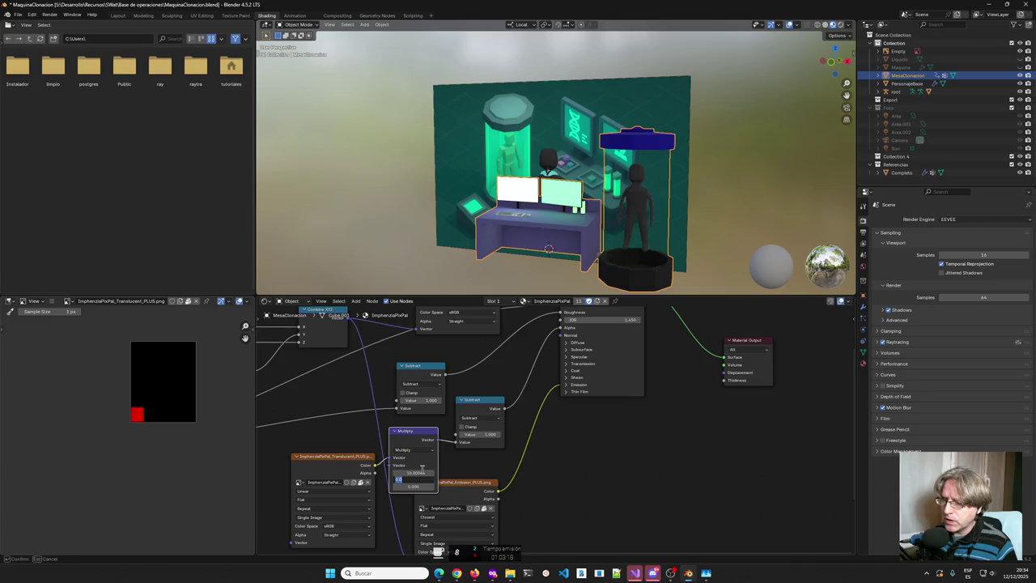
pyautogui.press('Tab')
pyautogui.write('10')
pyautogui.press('Tab')
pyautogui.press('Return')
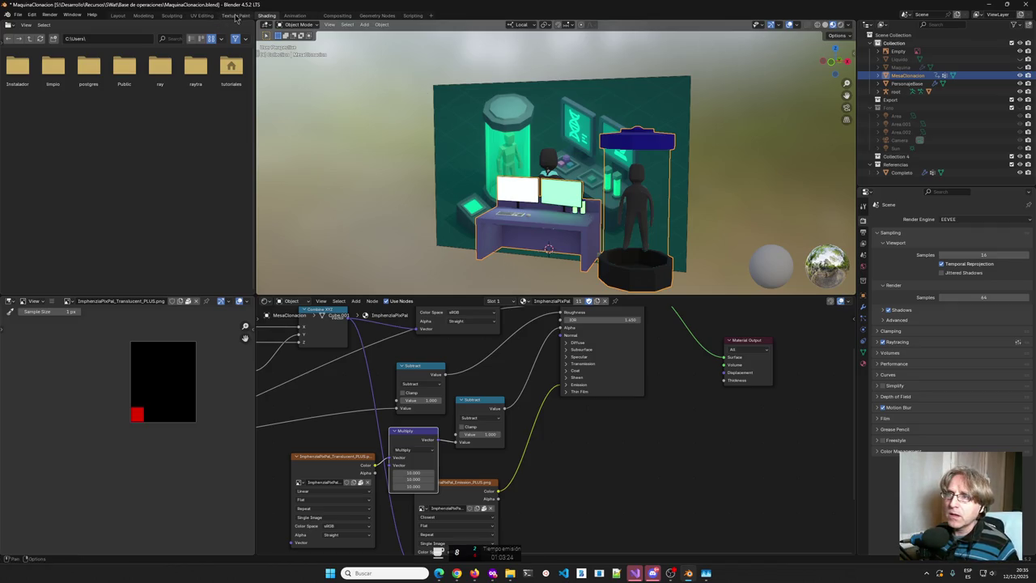
pyautogui.click(230, 17)
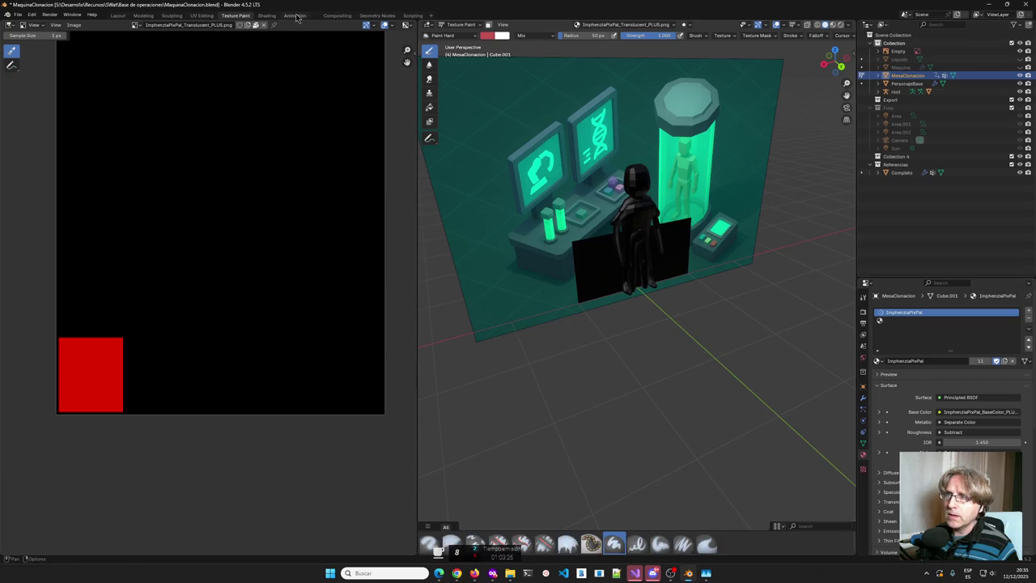
# In the Animation workspace, show Material Preview at frame 90 and put the mesh in Edit Mode.
pyautogui.click(295, 16)
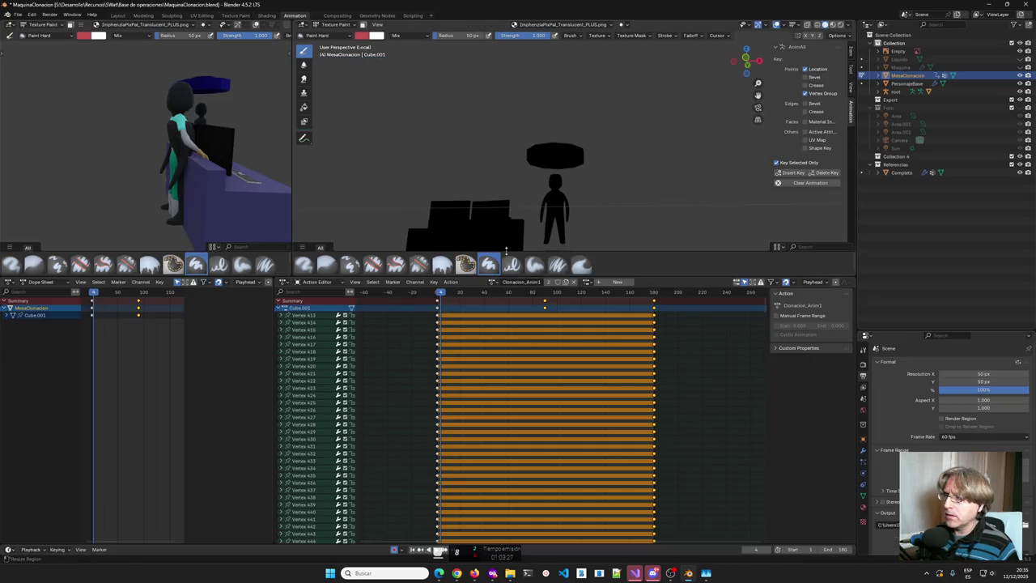
pyautogui.click(832, 25)
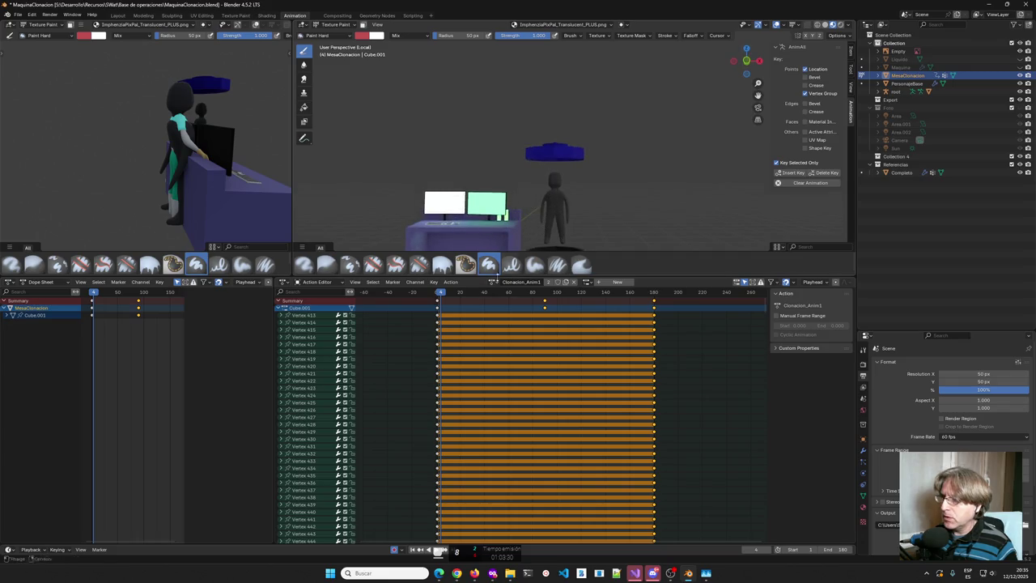
pyautogui.moveTo(441, 300)
pyautogui.mouseDown()
pyautogui.moveTo(546, 304)
pyautogui.moveTo(438, 311)
pyautogui.mouseUp()
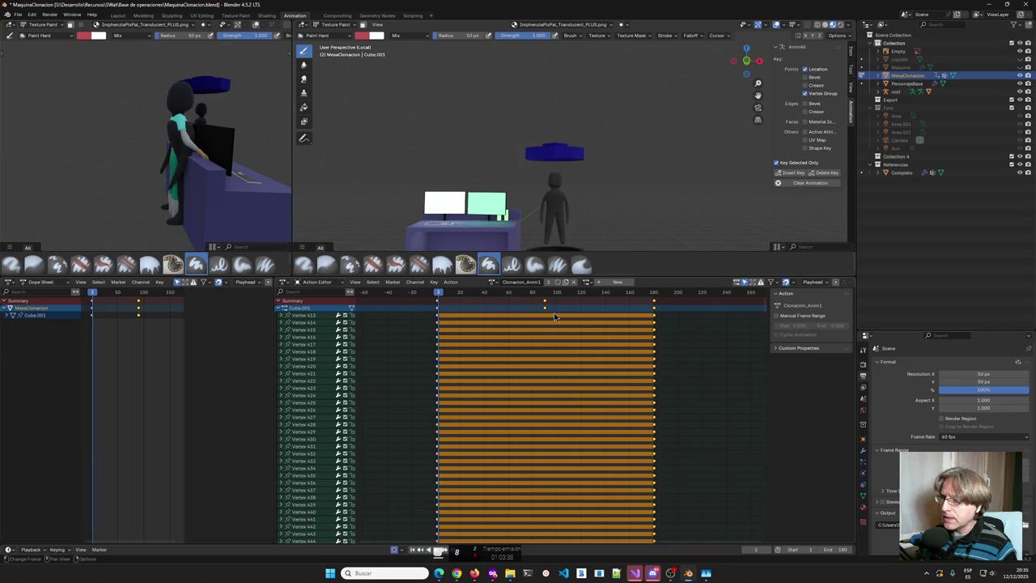
pyautogui.click(545, 302)
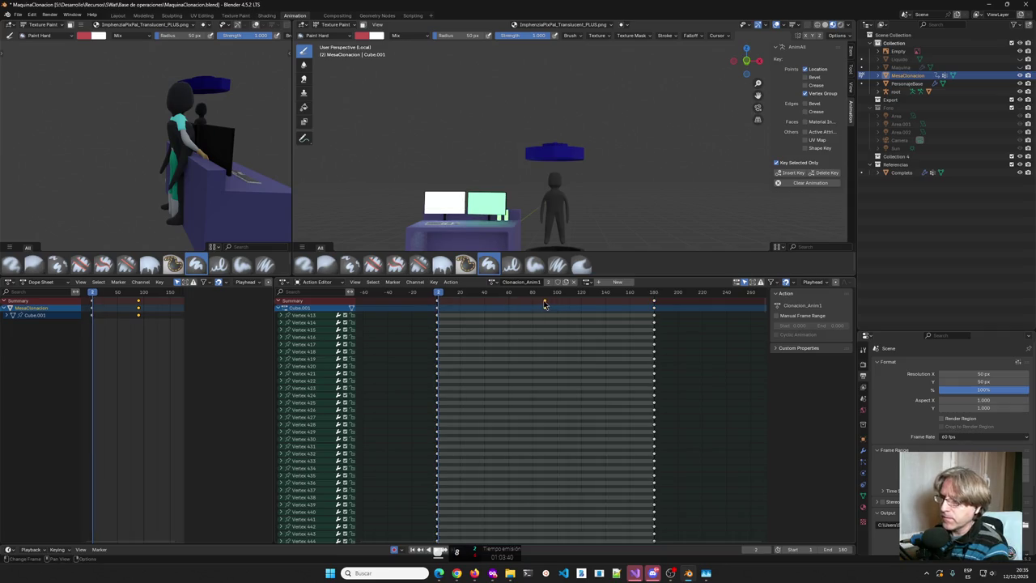
pyautogui.moveTo(539, 294); pyautogui.dragTo(535, 306)
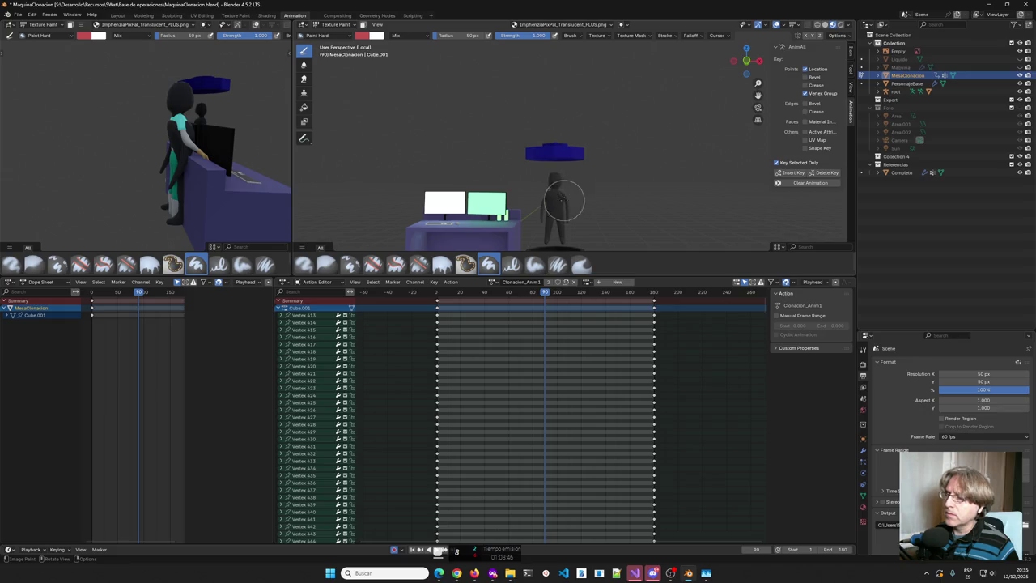
pyautogui.press('Tab')
pyautogui.scroll(1, 567, 219)
pyautogui.scroll(1, 567, 225)
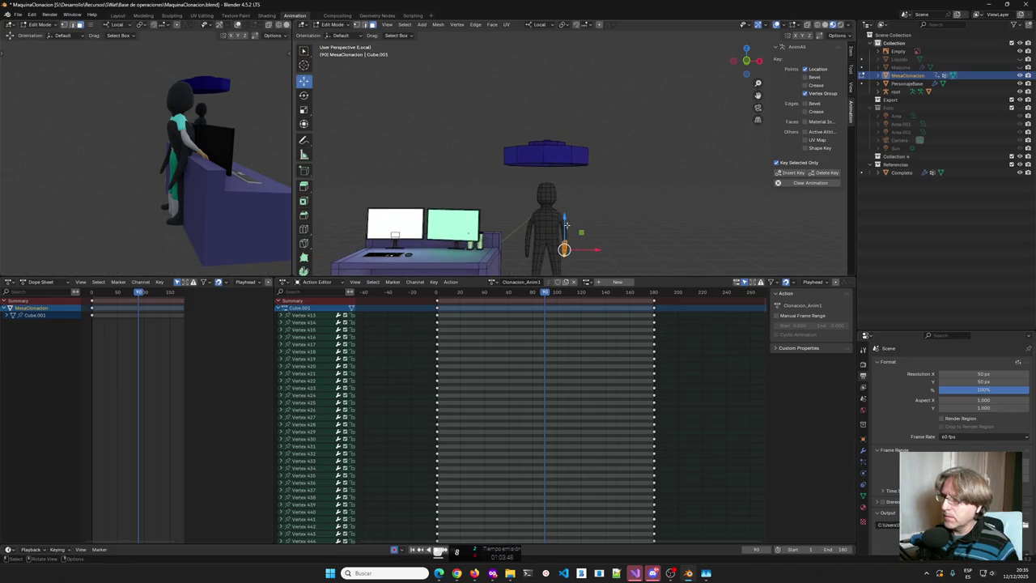
pyautogui.moveTo(580, 231); pyautogui.dragTo(453, 234, button='middle')
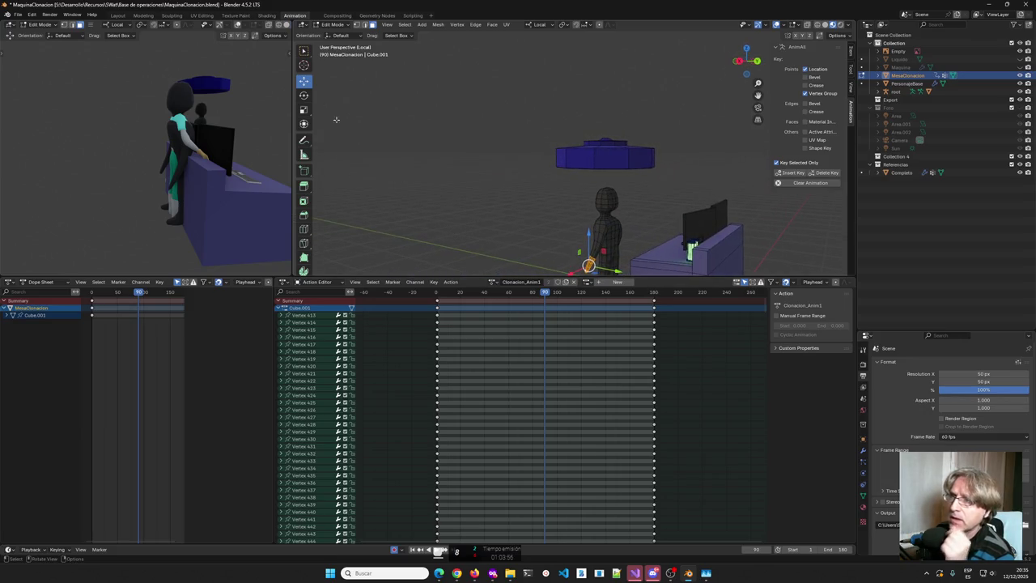
pyautogui.click(341, 30)
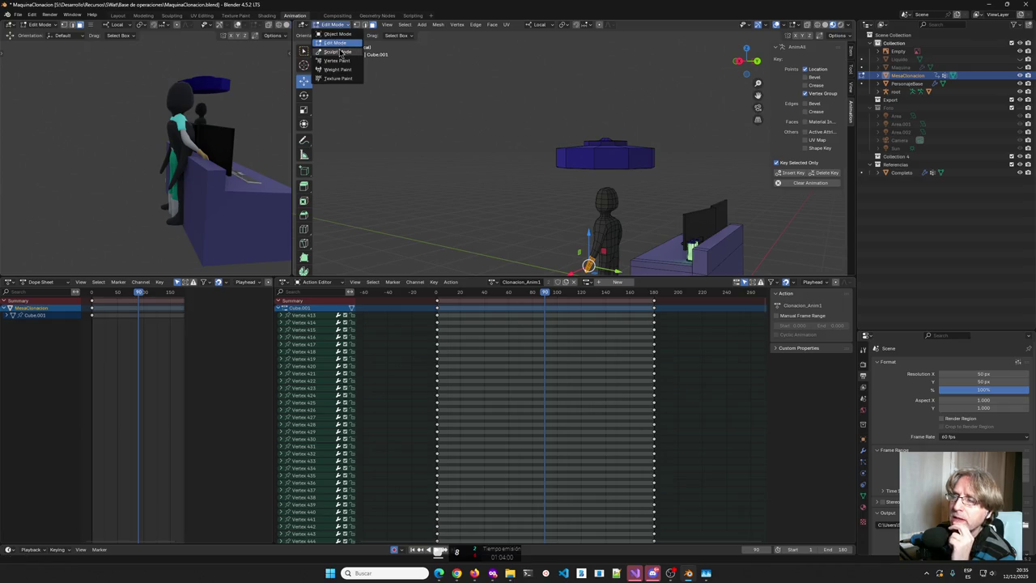
# Switch the character mesh to Sculpt Mode and pick the Grab brush.
pyautogui.click(338, 51)
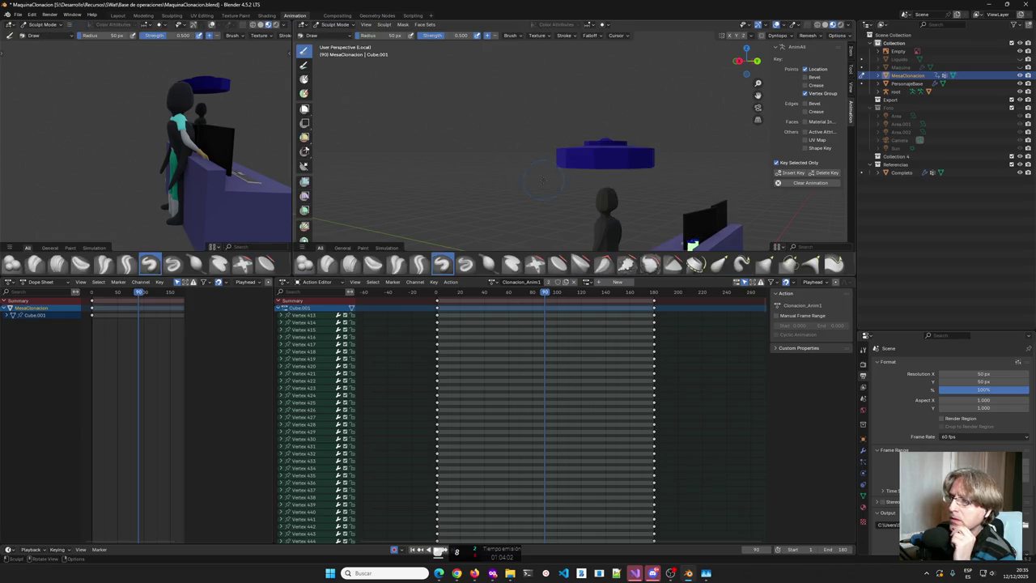
pyautogui.moveTo(527, 210); pyautogui.dragTo(620, 218, button='middle')
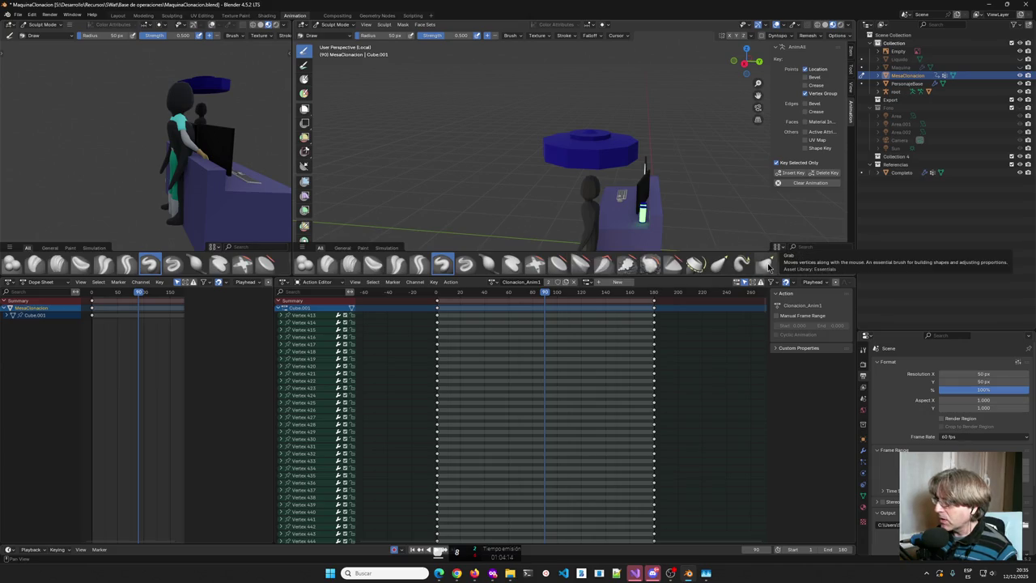
pyautogui.click(765, 263)
# Zoom in and pull the figure's hand slightly into a new position with Grab.
pyautogui.moveTo(578, 226)
pyautogui.mouseDown(button='middle')
pyautogui.moveTo(615, 218)
pyautogui.moveTo(608, 227)
pyautogui.mouseUp(button='middle')
pyautogui.scroll(2, 604, 186)
pyautogui.scroll(2, 588, 143)
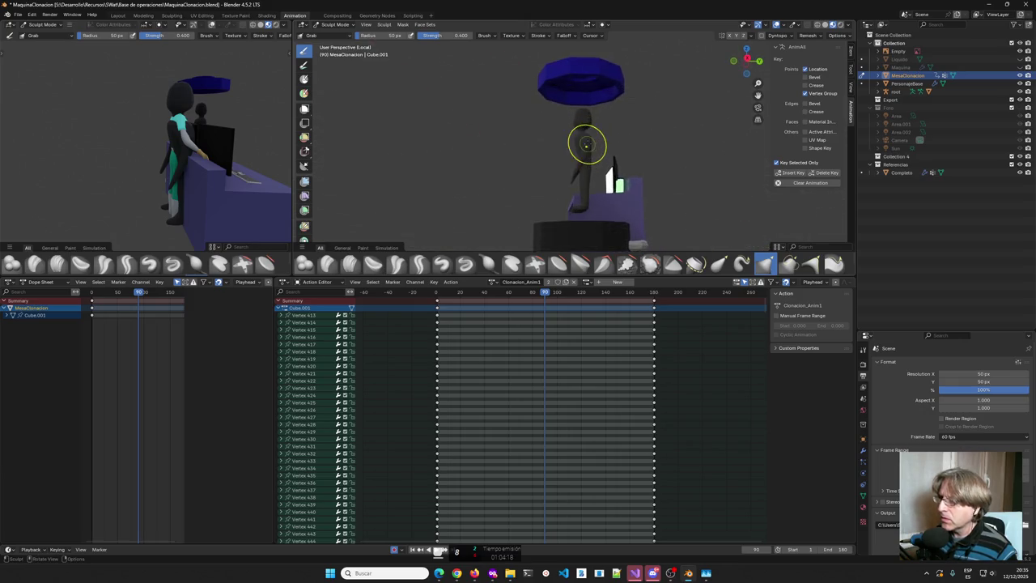
pyautogui.scroll(3, 595, 151)
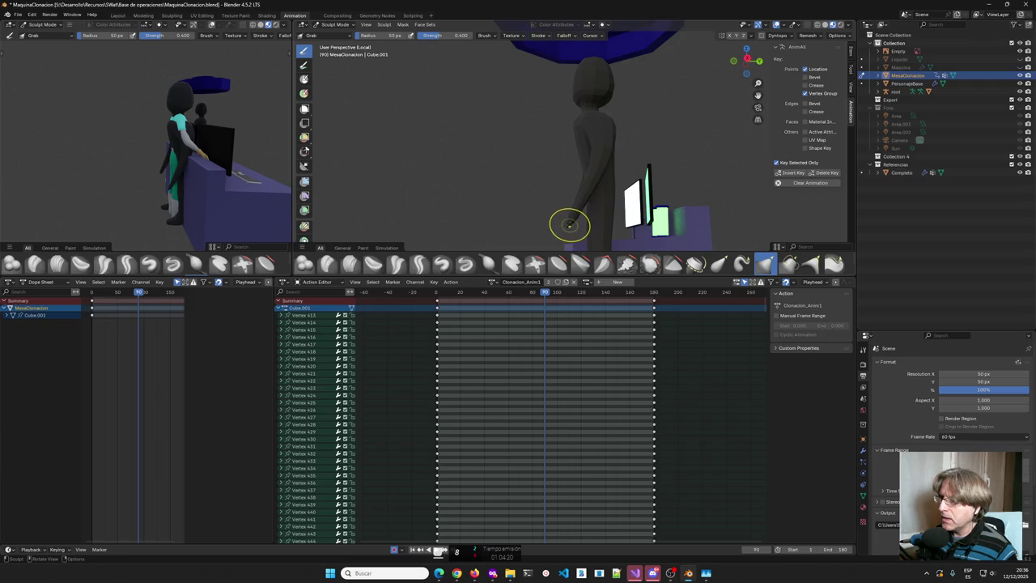
pyautogui.moveTo(585, 203); pyautogui.dragTo(569, 219, button='middle')
pyautogui.moveTo(569, 218); pyautogui.dragTo(569, 215)
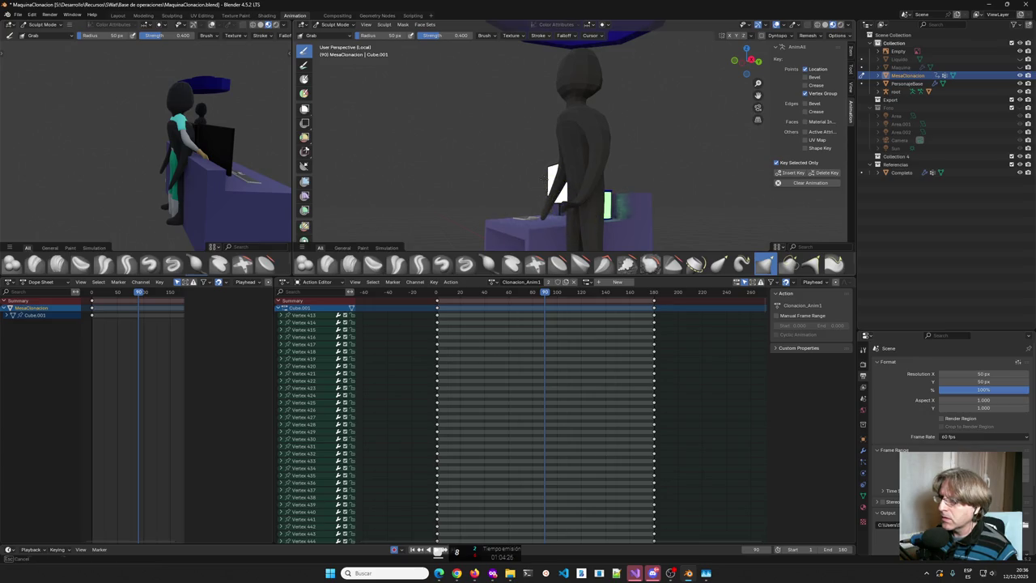
pyautogui.moveTo(571, 214); pyautogui.dragTo(590, 139)
pyautogui.moveTo(590, 139); pyautogui.dragTo(541, 162, button='middle')
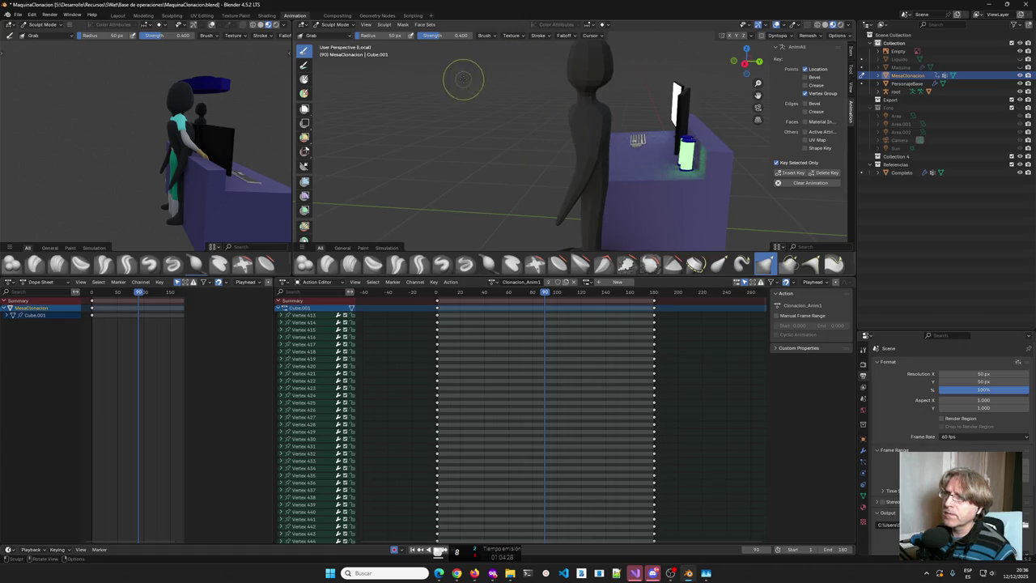
pyautogui.click(334, 24)
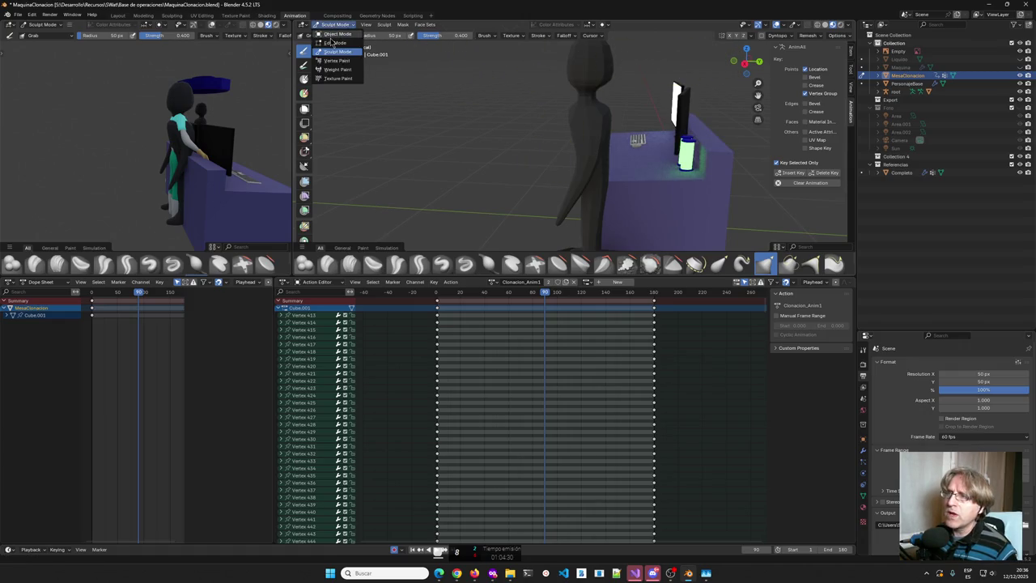
# In Edit Mode, move the arm, rotate it 20.6°, and shift it along local Y and Z.
pyautogui.click(335, 42)
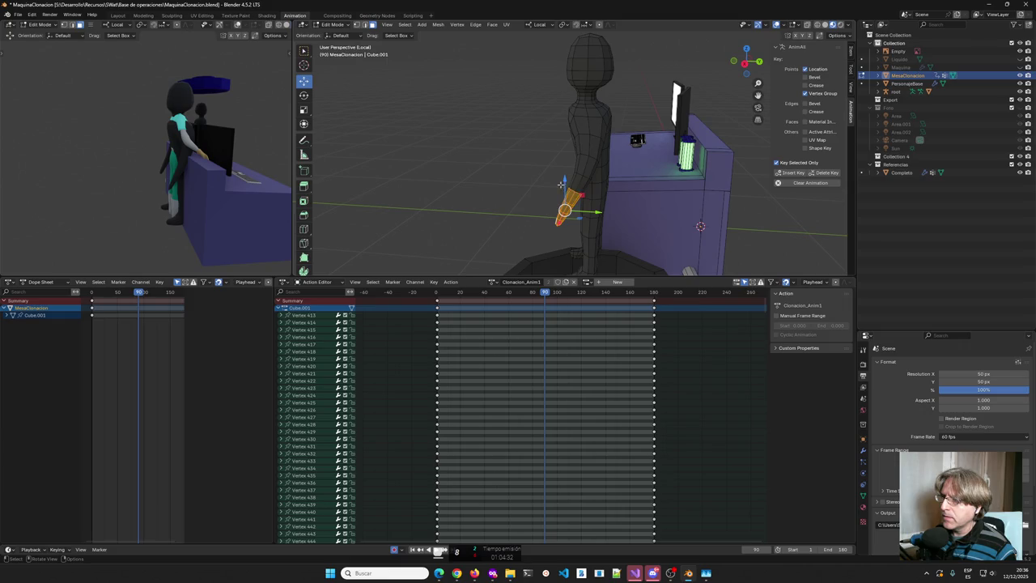
pyautogui.moveTo(591, 214); pyautogui.dragTo(572, 212)
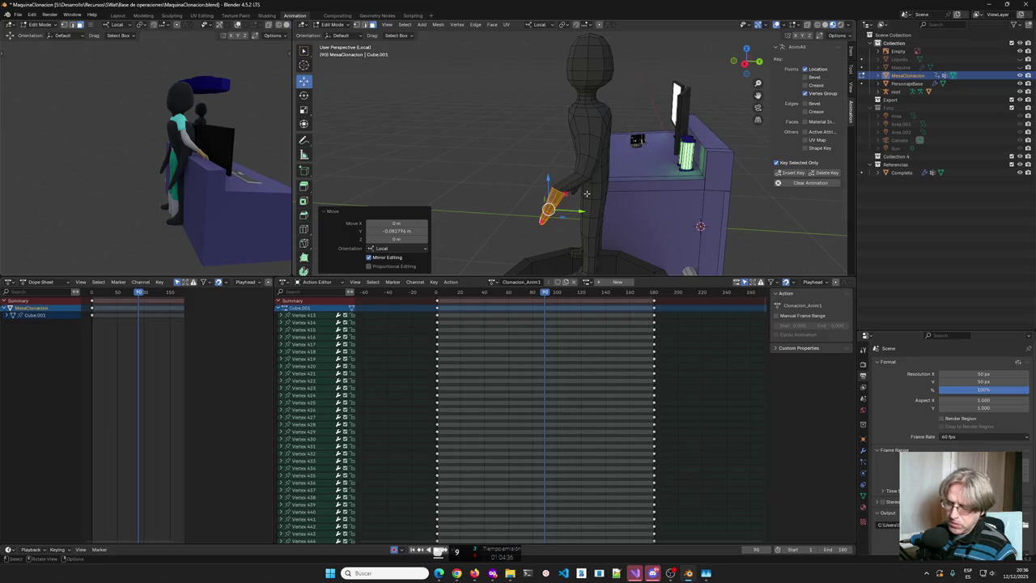
pyautogui.press('r')
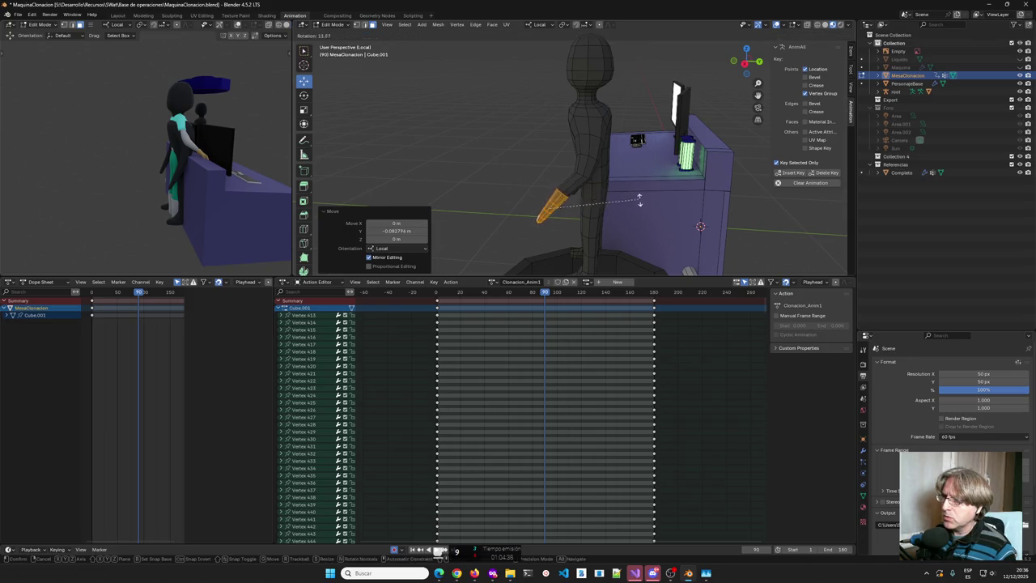
pyautogui.click(664, 213)
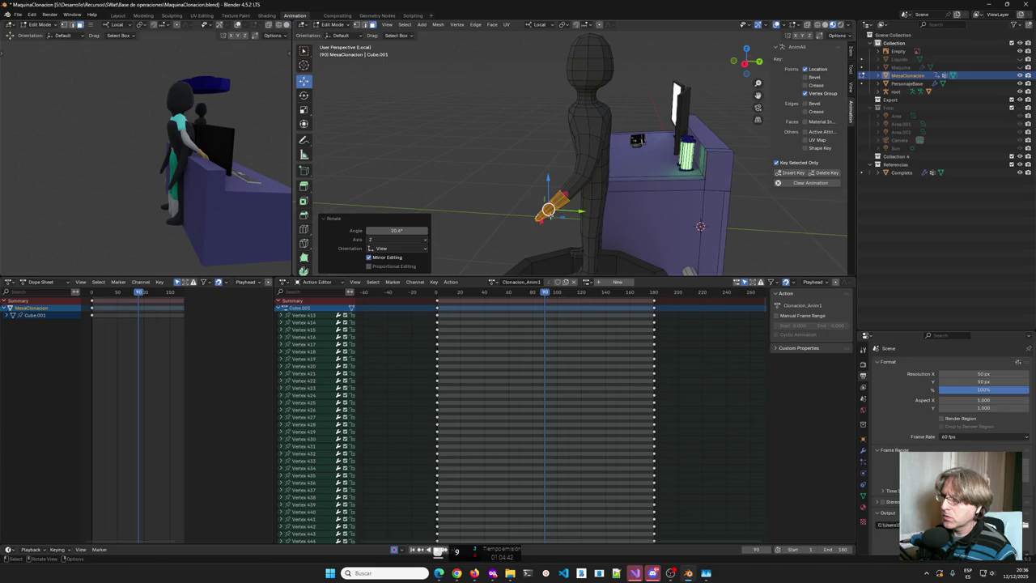
pyautogui.moveTo(559, 212); pyautogui.dragTo(601, 200, button='middle')
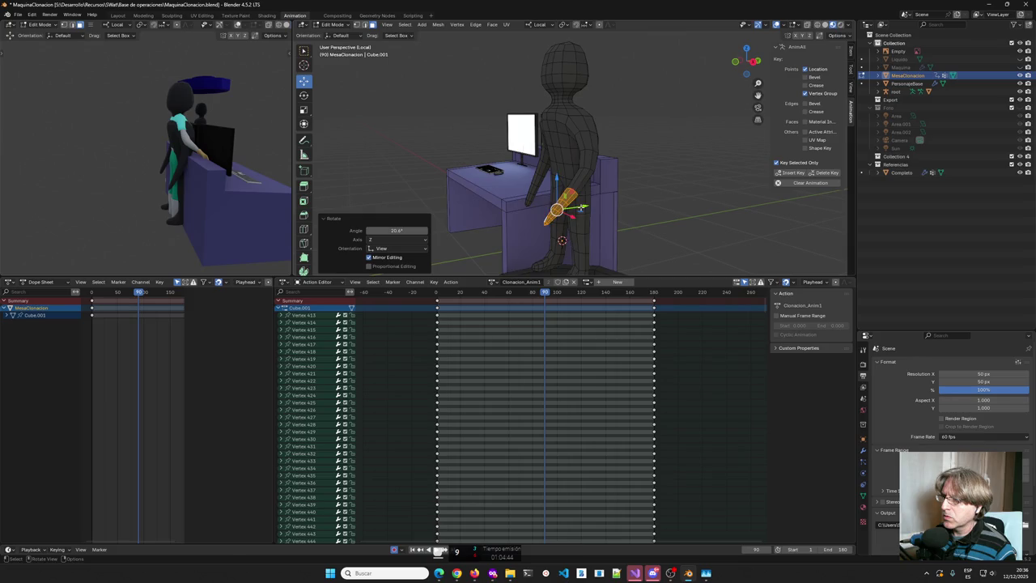
pyautogui.press('g')
pyautogui.press('y')
pyautogui.click(560, 186)
pyautogui.press('g')
pyautogui.press('y')
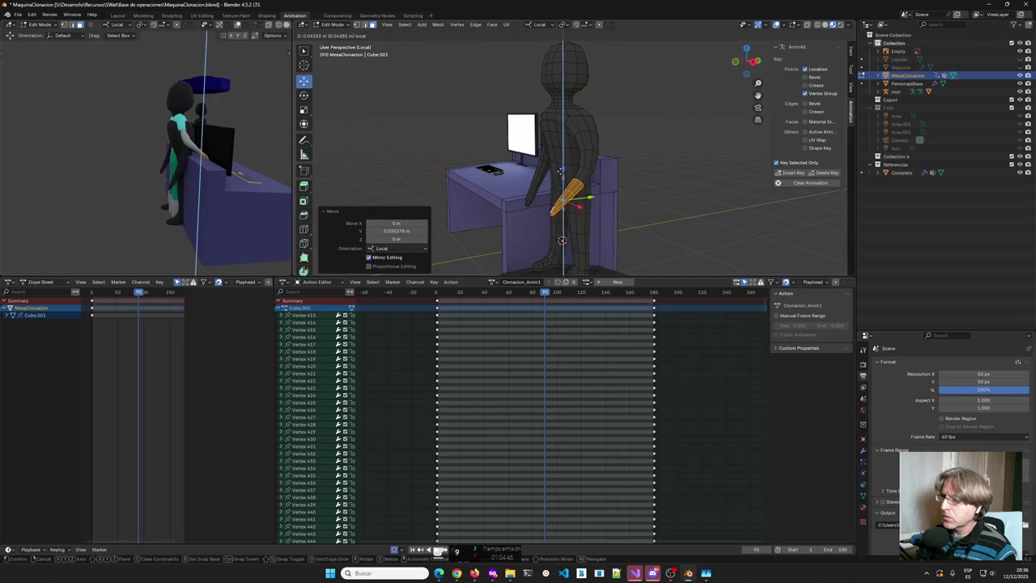
pyautogui.click(561, 171)
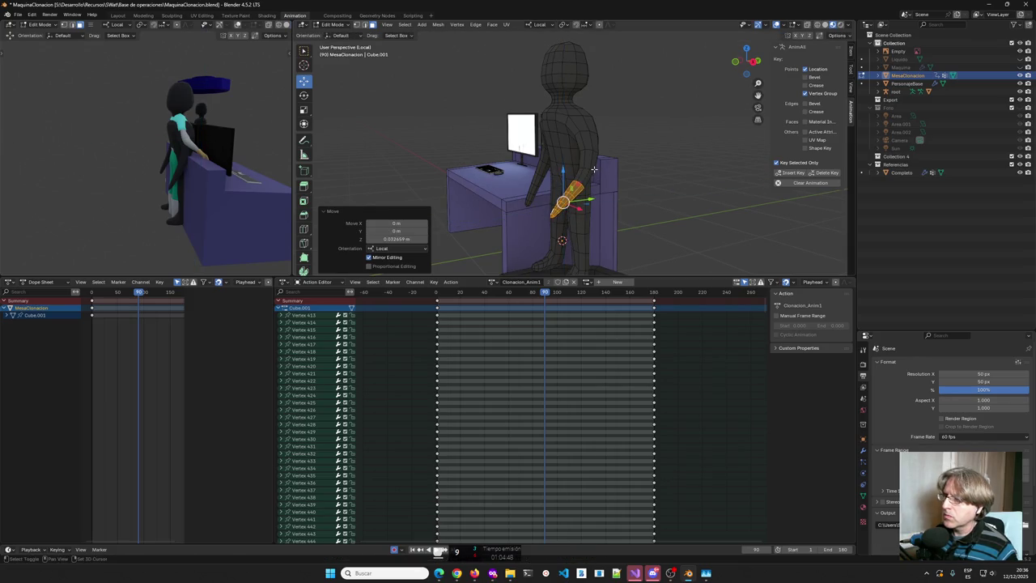
# Grow the arm selection and refine its pose with local Z and Y moves.
pyautogui.press('ctrl+KP_Add')
pyautogui.press('g')
pyautogui.press('z')
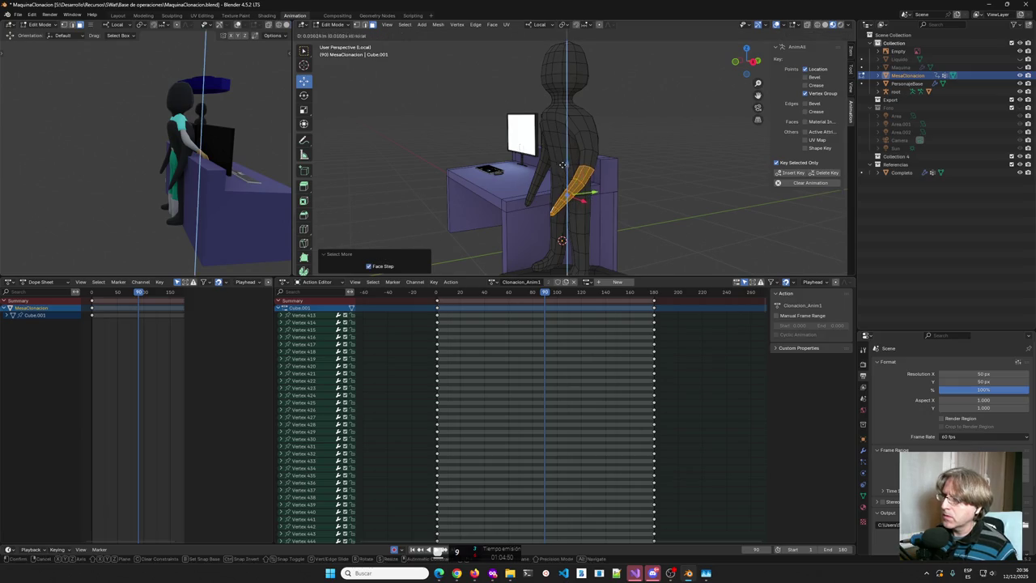
pyautogui.click(565, 164)
pyautogui.hotkey('ctrl', 'z')
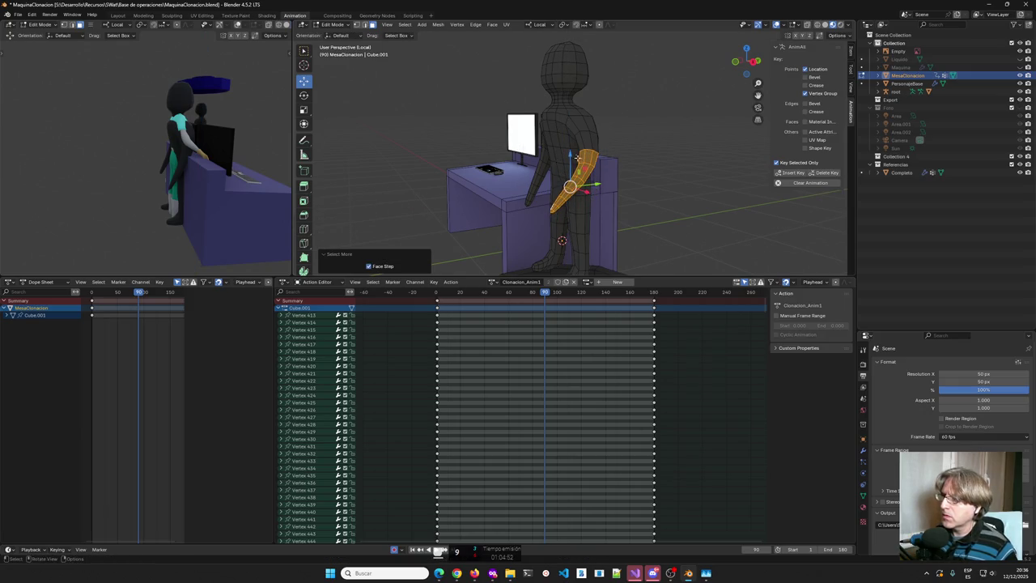
pyautogui.press('g')
pyautogui.press('z')
pyautogui.click(570, 149)
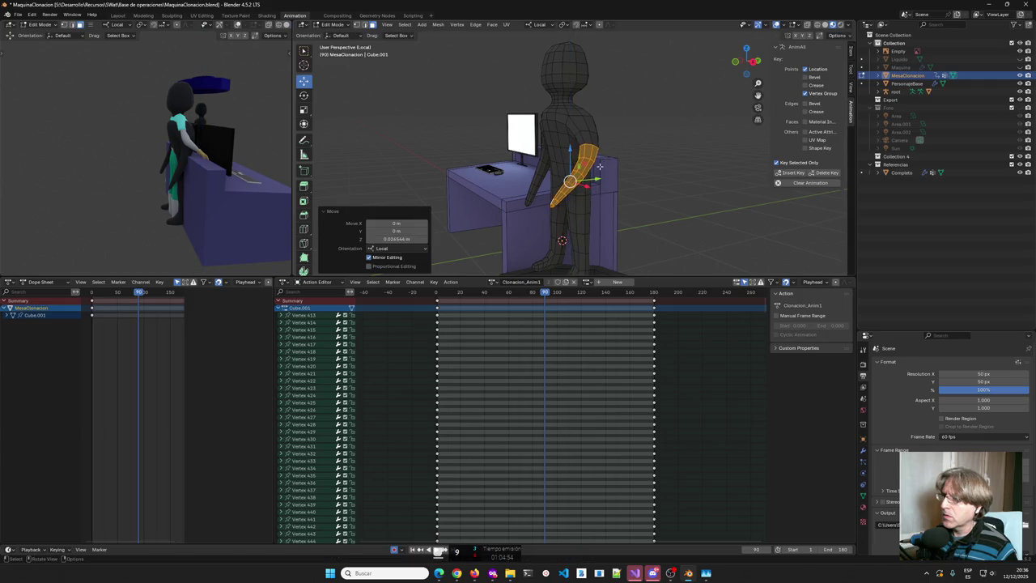
pyautogui.press('g')
pyautogui.press('y')
pyautogui.click(565, 171)
pyautogui.moveTo(565, 172)
pyautogui.mouseDown(button='middle')
pyautogui.moveTo(565, 161)
pyautogui.moveTo(714, 156)
pyautogui.mouseUp(button='middle')
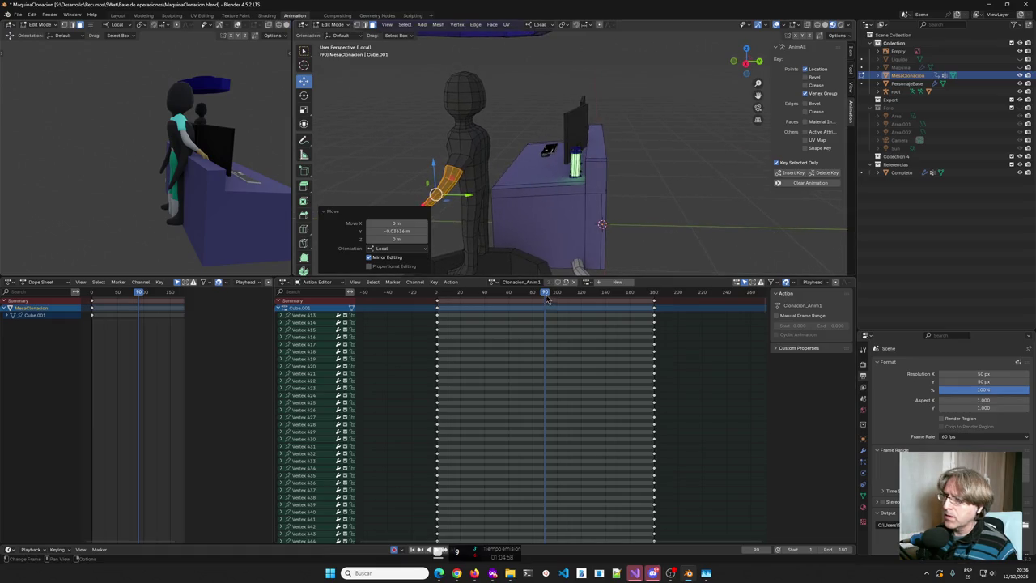
# Key the raised arm pose at frame 90, preview from frame 1, and return to Object Mode.
pyautogui.click(795, 172)
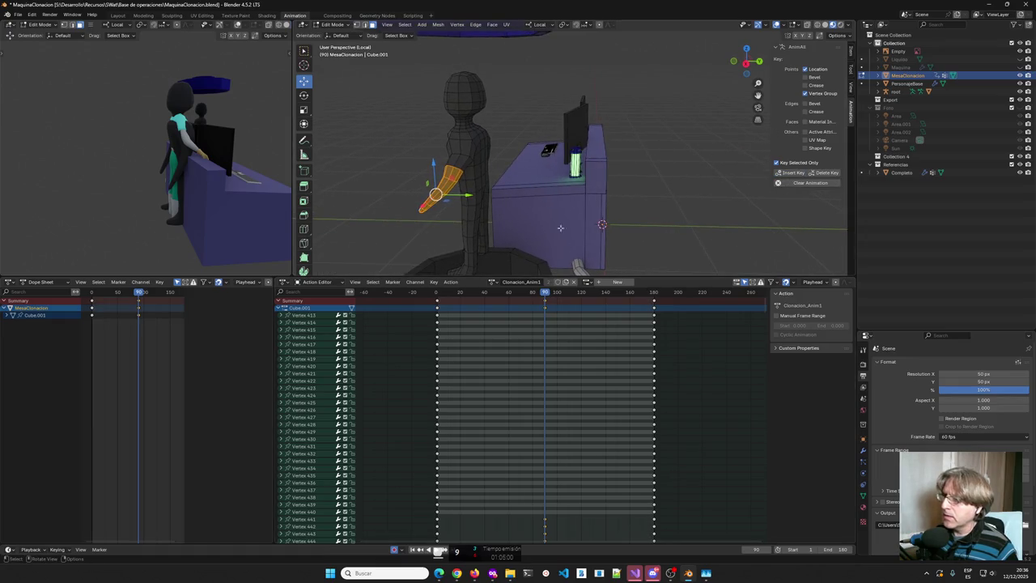
pyautogui.moveTo(546, 297); pyautogui.dragTo(438, 307)
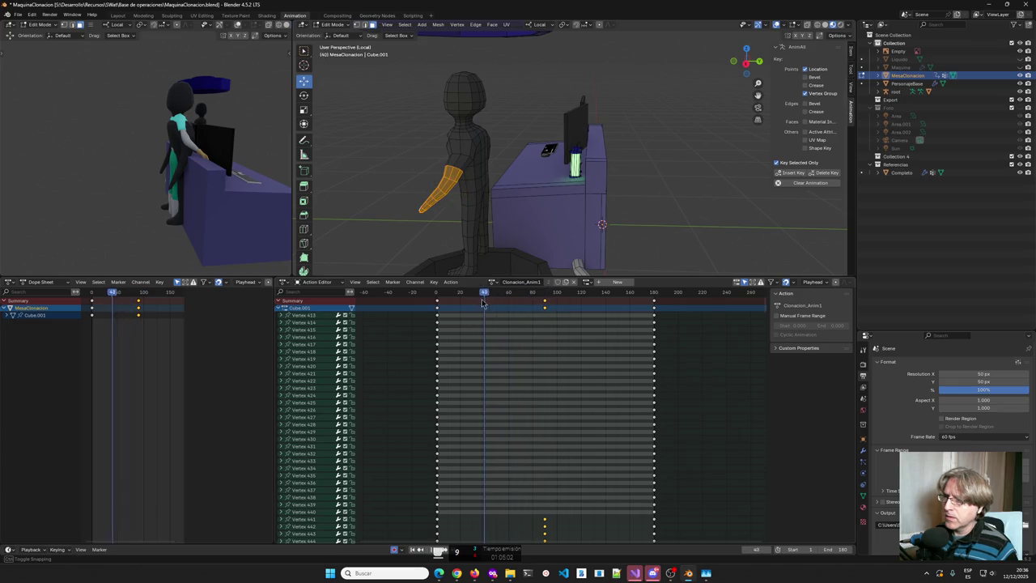
pyautogui.moveTo(439, 307); pyautogui.dragTo(439, 297)
pyautogui.press('space')
pyautogui.press('Escape')
pyautogui.press('Tab')
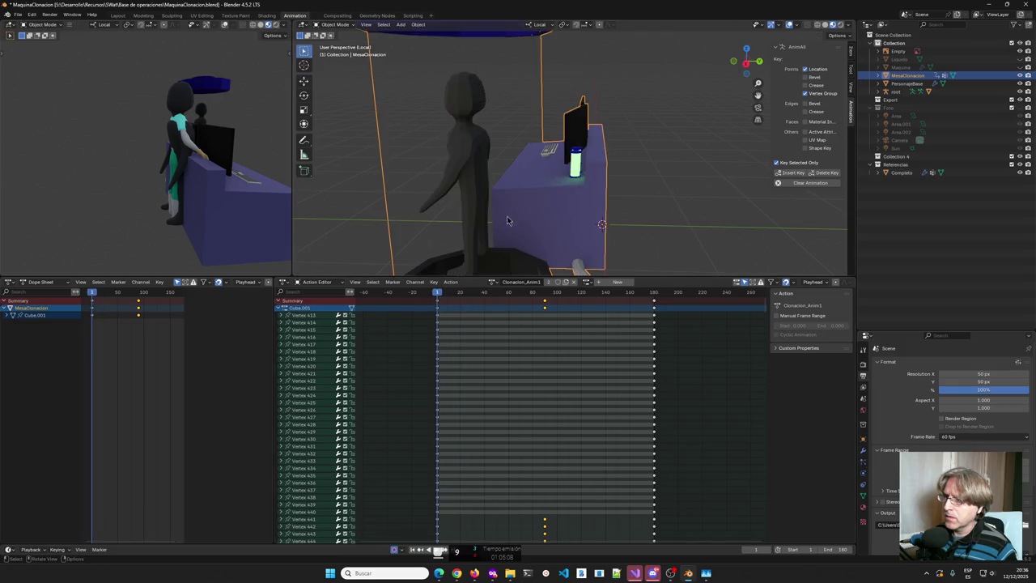
pyautogui.moveTo(441, 297)
pyautogui.mouseDown()
pyautogui.moveTo(648, 297)
pyautogui.moveTo(531, 296)
pyautogui.mouseUp()
pyautogui.moveTo(564, 214)
pyautogui.mouseDown(button='middle')
pyautogui.moveTo(597, 221)
pyautogui.moveTo(570, 245)
pyautogui.mouseUp(button='middle')
pyautogui.moveTo(545, 292)
pyautogui.mouseDown()
pyautogui.moveTo(439, 305)
pyautogui.moveTo(607, 302)
pyautogui.moveTo(509, 302)
pyautogui.mouseUp()
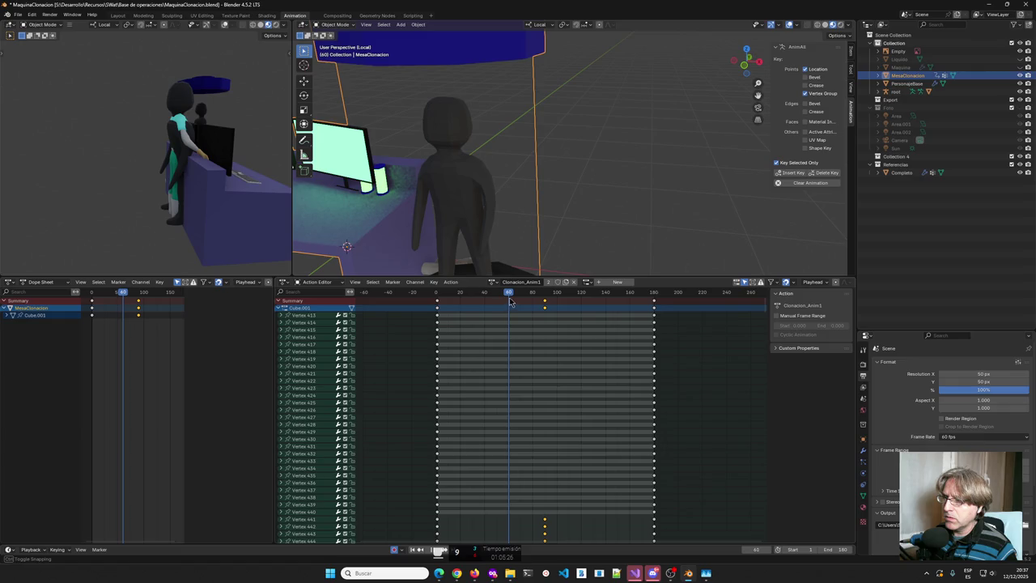
# Select the whole body in Edit Mode, raise it slightly, and key frame 60.
pyautogui.press('Tab')
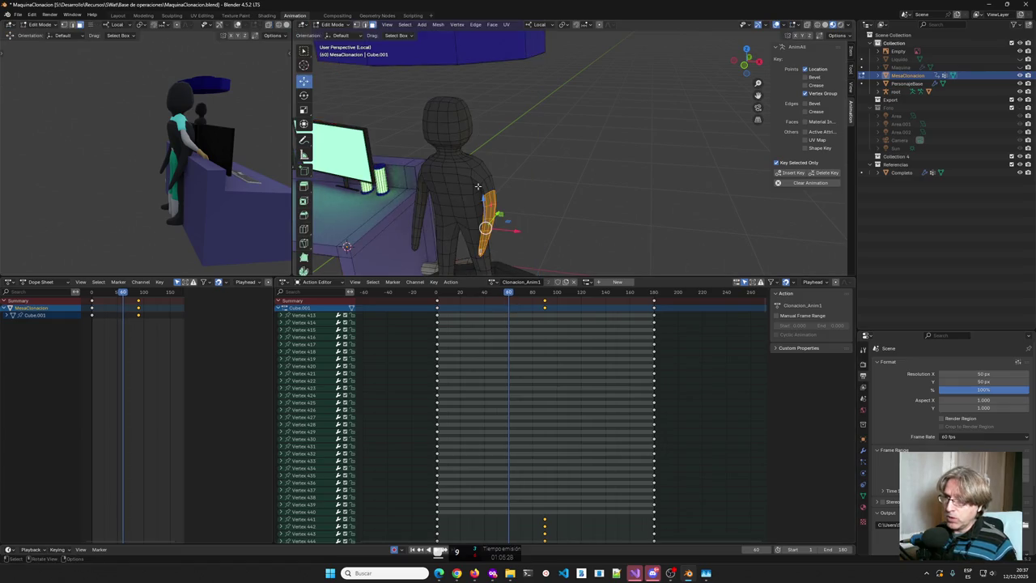
pyautogui.press('ctrl+KP_Add')
pyautogui.press('ctrl+KP_Add')
pyautogui.press('ctrl+KP_Add')
pyautogui.press('ctrl+KP_Add')
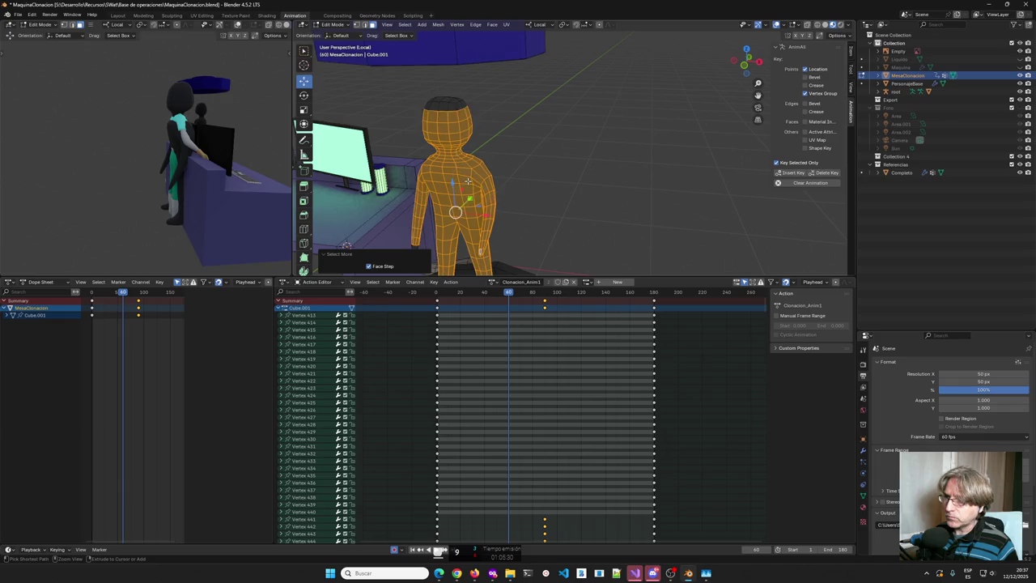
pyautogui.press('ctrl+KP_Add')
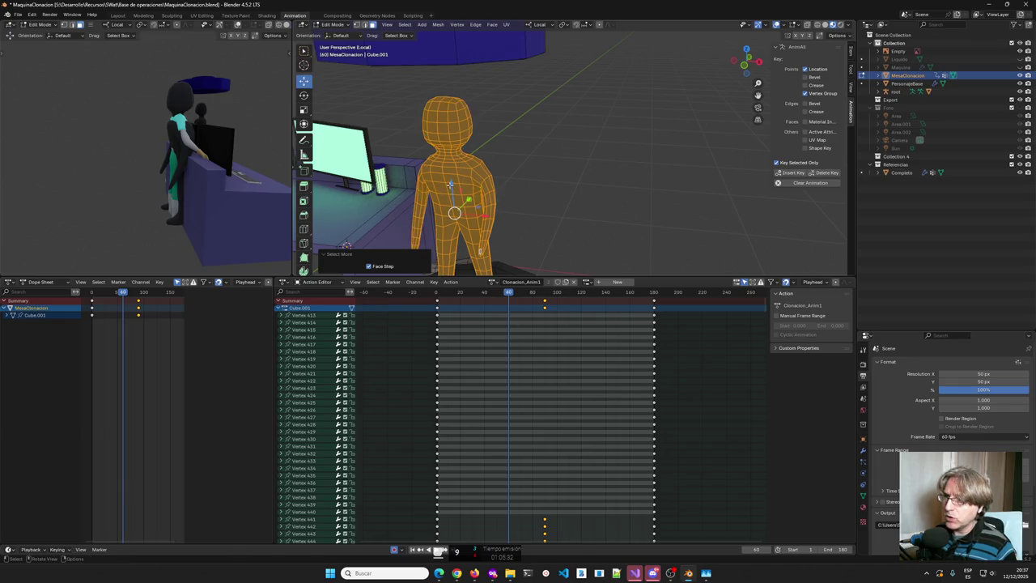
pyautogui.moveTo(451, 186); pyautogui.dragTo(451, 183)
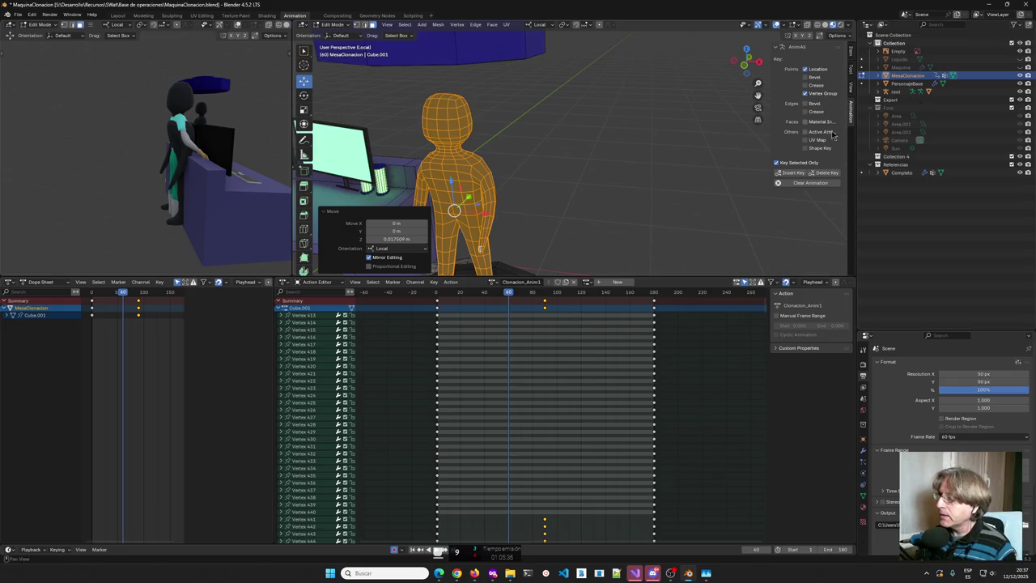
pyautogui.click(785, 172)
# Lower the body slightly and key it at frames 120 and 141.
pyautogui.moveTo(510, 296); pyautogui.dragTo(581, 297)
pyautogui.moveTo(452, 186); pyautogui.dragTo(452, 188)
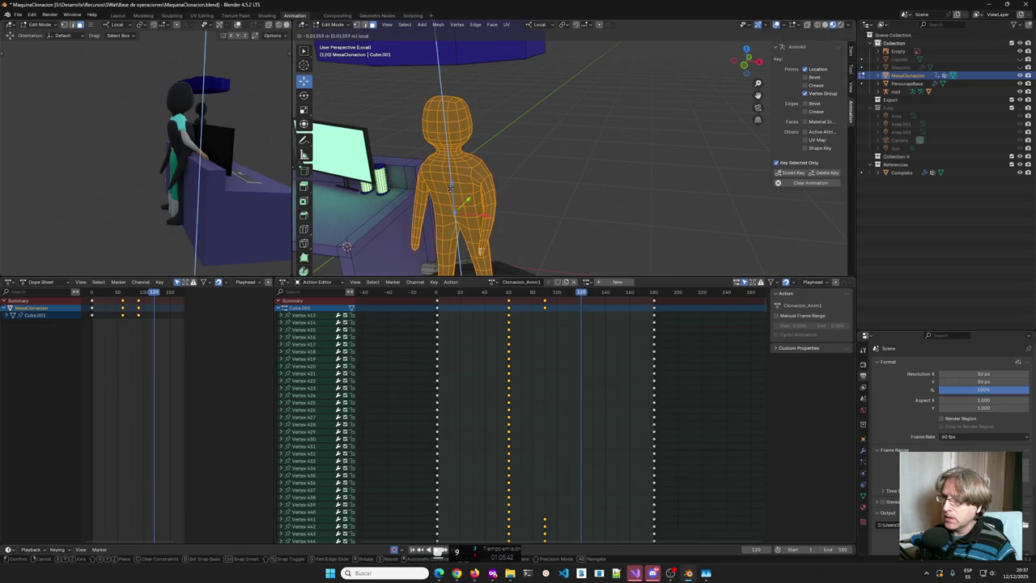
pyautogui.click(793, 173)
pyautogui.moveTo(584, 296); pyautogui.dragTo(607, 296)
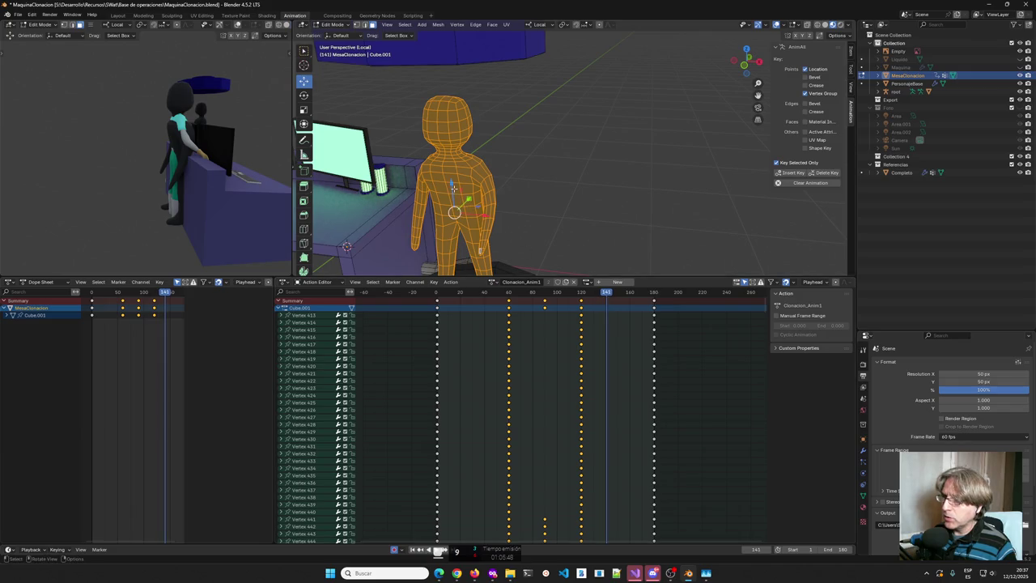
pyautogui.moveTo(453, 187); pyautogui.dragTo(453, 190)
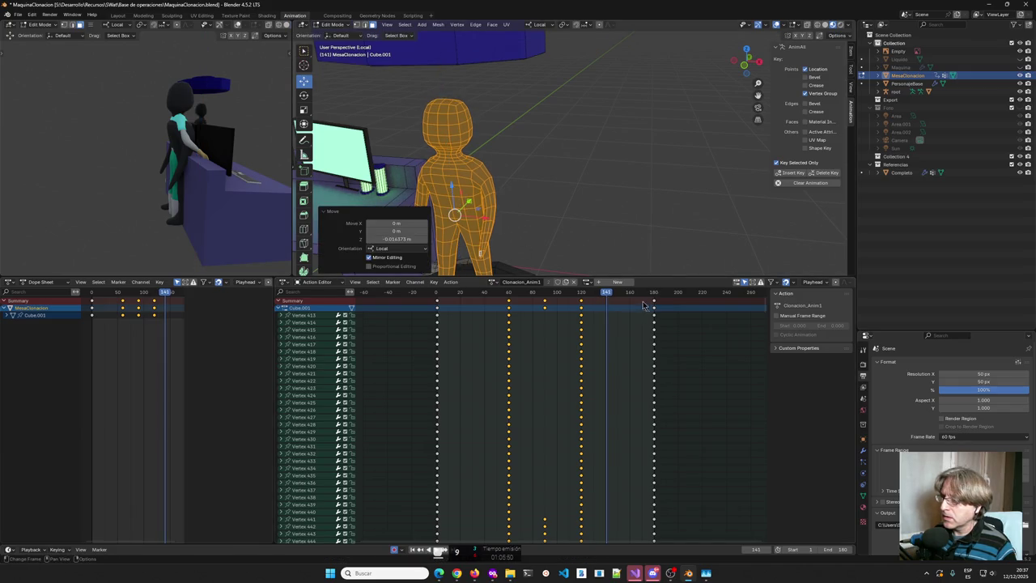
pyautogui.click(793, 173)
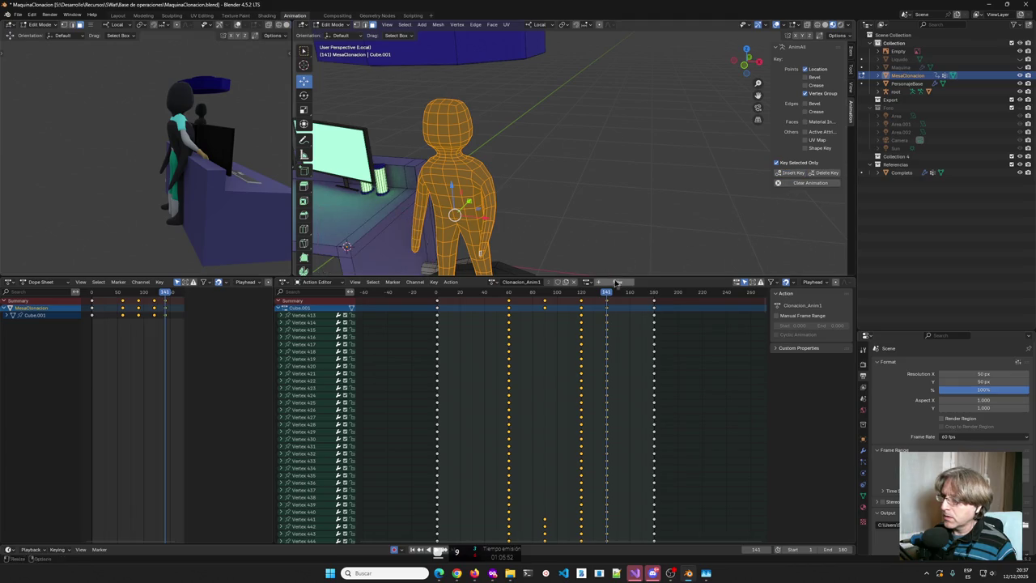
# Nudge the body down at frame 21, key it, and return to Object Mode.
pyautogui.moveTo(609, 296); pyautogui.dragTo(462, 311)
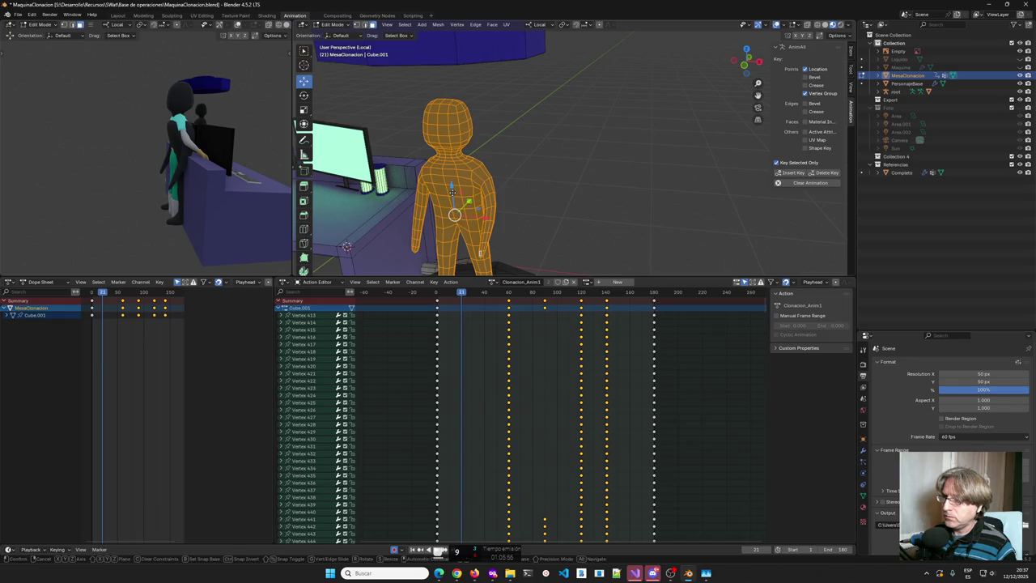
pyautogui.moveTo(454, 194); pyautogui.dragTo(454, 197)
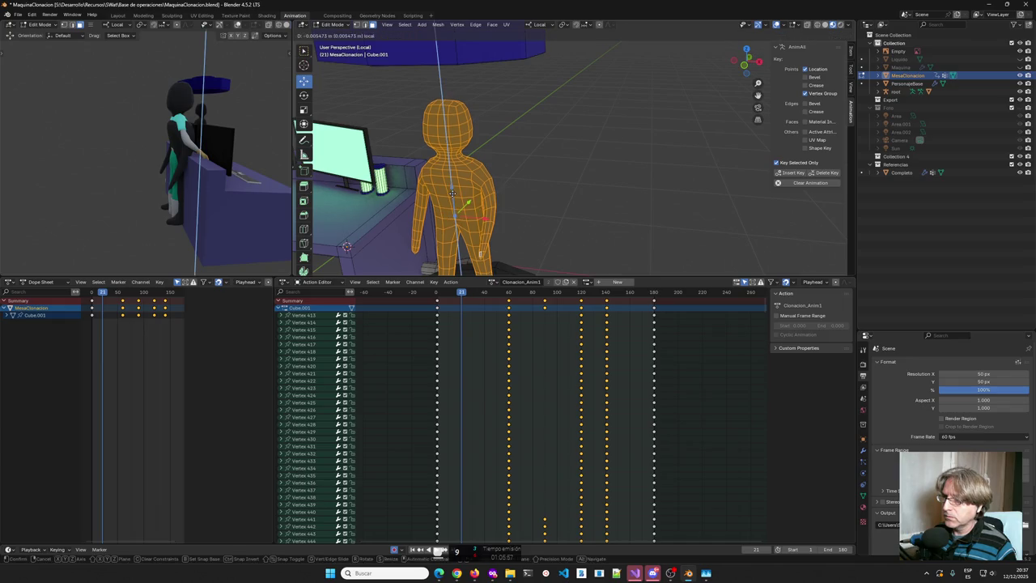
pyautogui.click(793, 173)
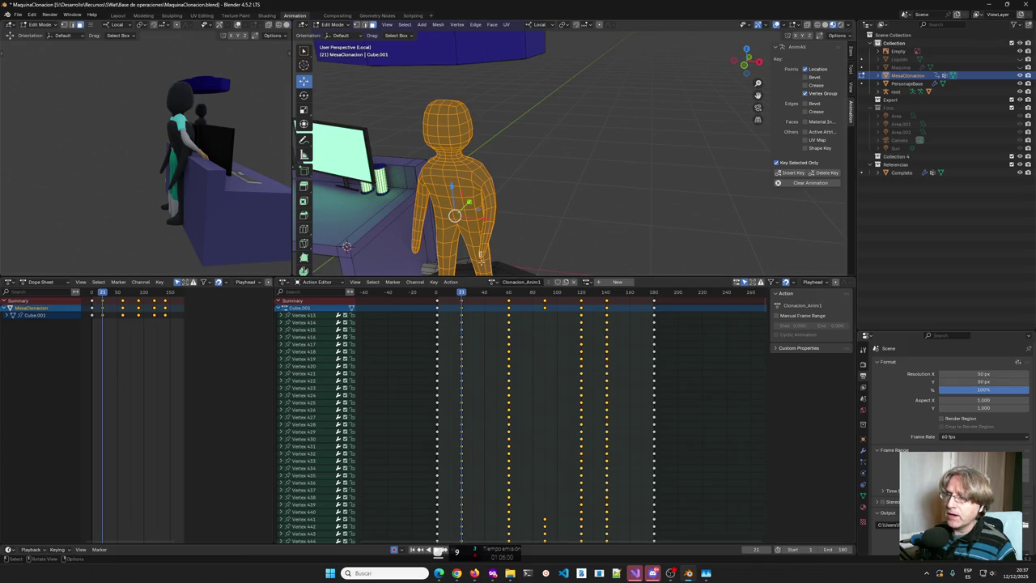
pyautogui.press('Tab')
pyautogui.moveTo(463, 295)
pyautogui.mouseDown()
pyautogui.moveTo(450, 297)
pyautogui.moveTo(605, 299)
pyautogui.moveTo(446, 301)
pyautogui.mouseUp()
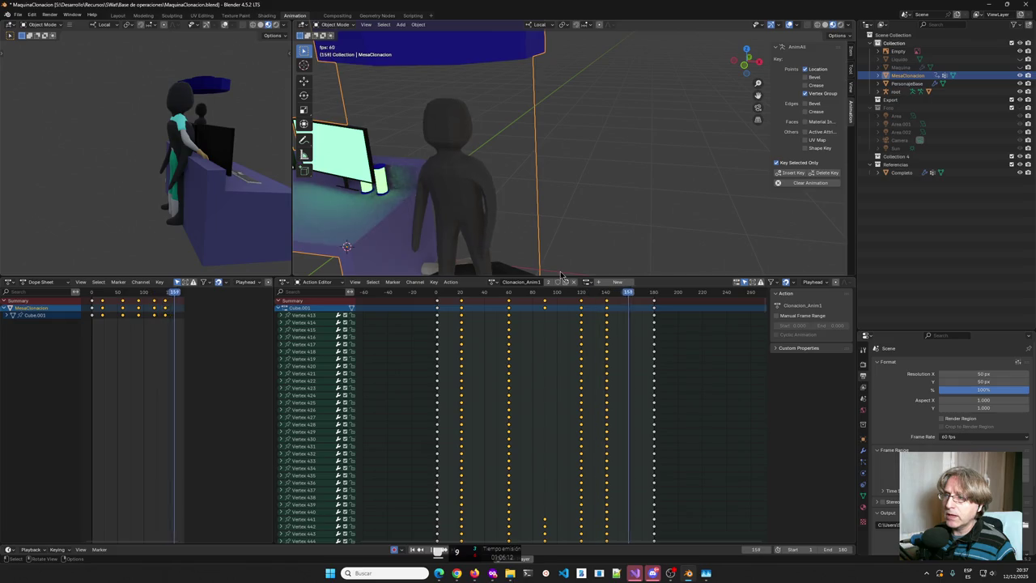
pyautogui.scroll(-4, 559, 255)
pyautogui.scroll(-4, 518, 211)
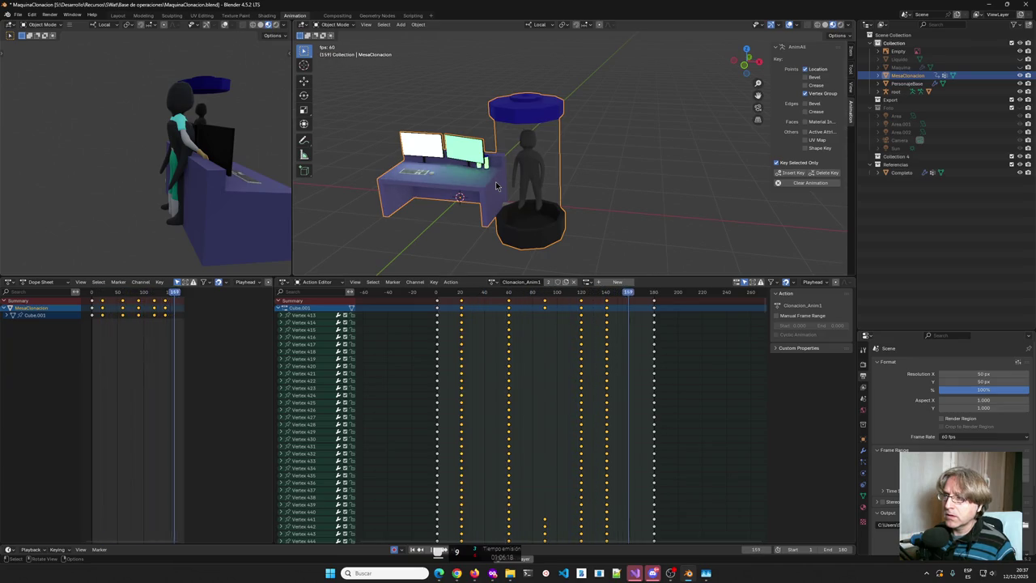
pyautogui.press('Escape')
pyautogui.moveTo(459, 293); pyautogui.dragTo(486, 295)
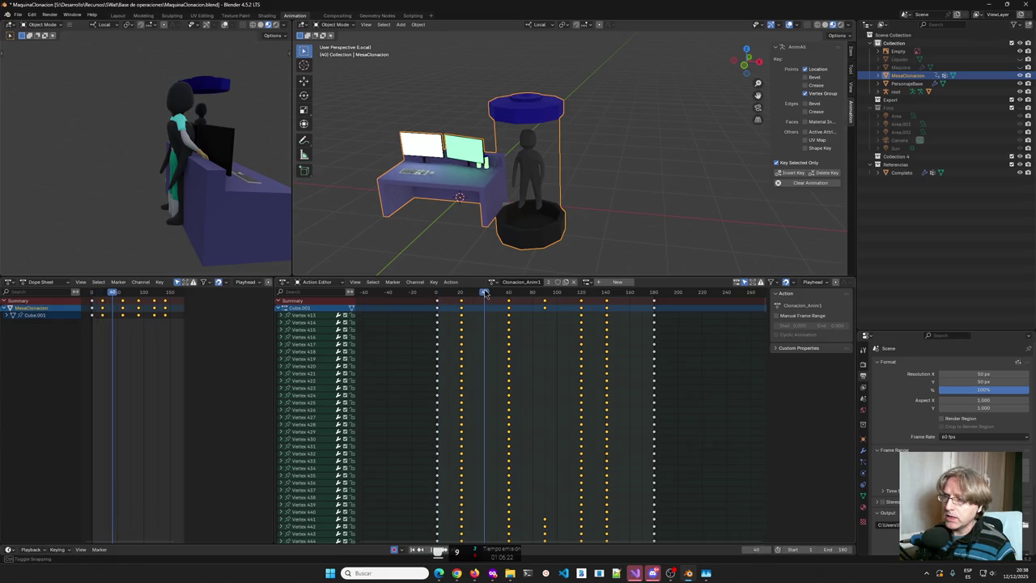
pyautogui.click(528, 140)
pyautogui.press('Tab')
pyautogui.scroll(2, 524, 138)
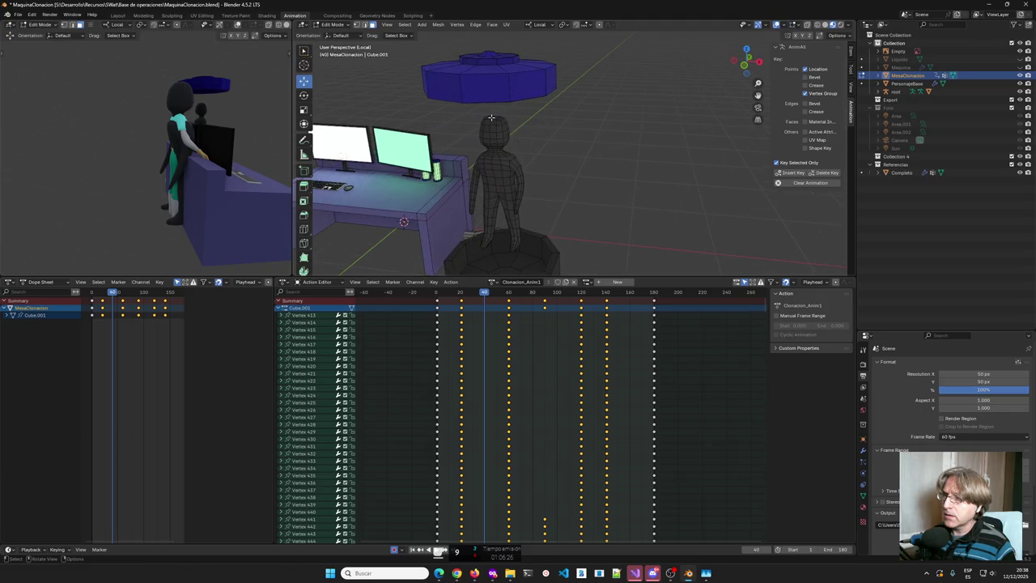
# Select the head, tilt and shift it slightly, and key the pose at frame 40.
pyautogui.click(491, 117)
pyautogui.press('ctrl+KP_Add')
pyautogui.press('ctrl+KP_Add')
pyautogui.press('ctrl+KP_Add')
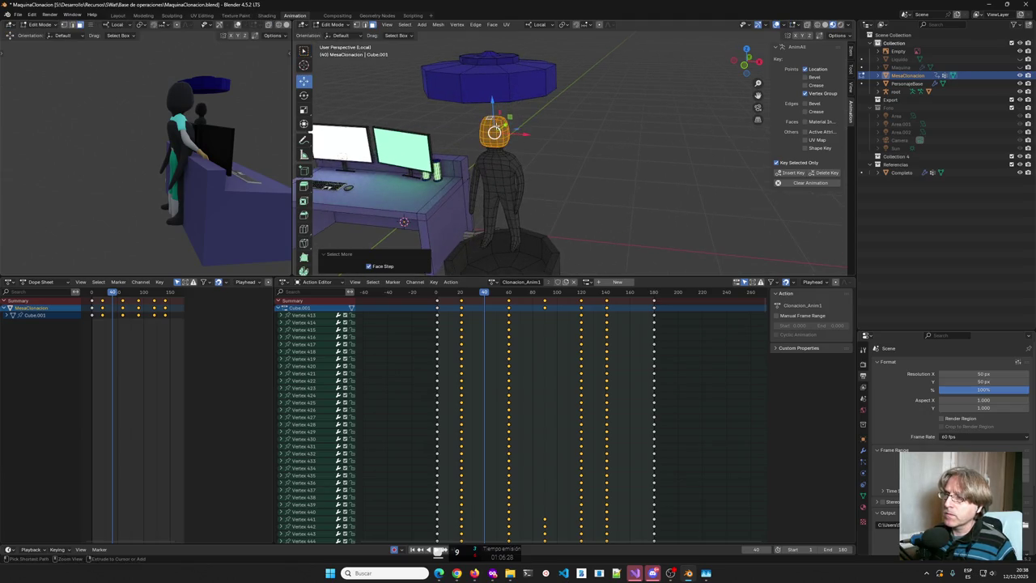
pyautogui.moveTo(491, 118); pyautogui.dragTo(492, 115, button='middle')
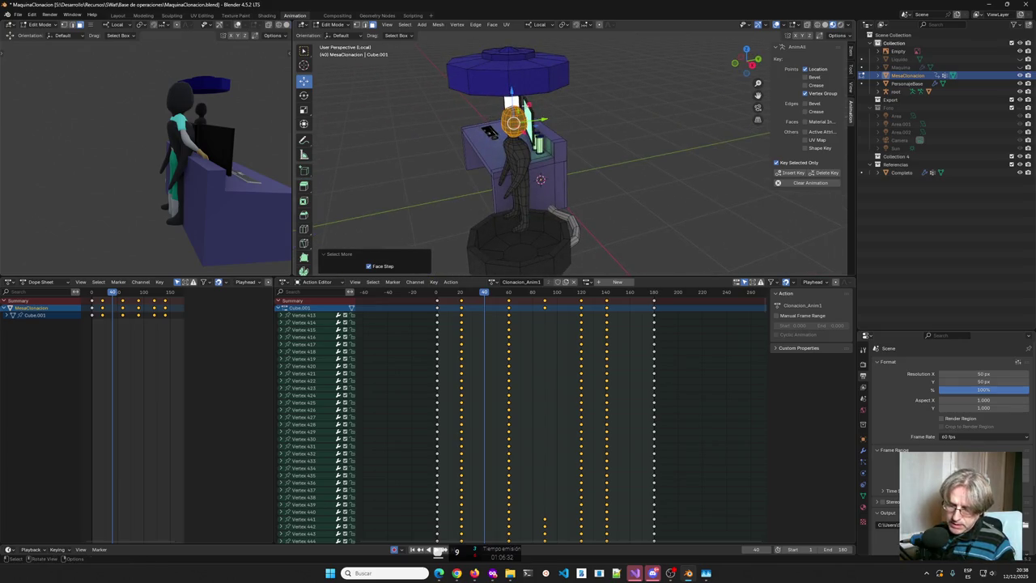
pyautogui.click(304, 96)
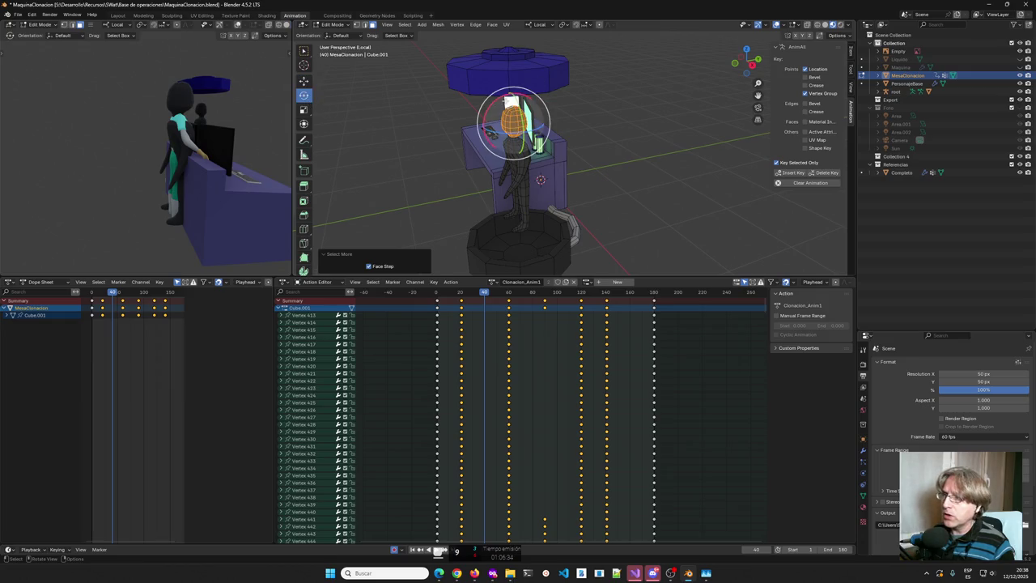
pyautogui.moveTo(497, 100); pyautogui.dragTo(486, 102)
pyautogui.click(306, 82)
pyautogui.moveTo(544, 119); pyautogui.dragTo(537, 119)
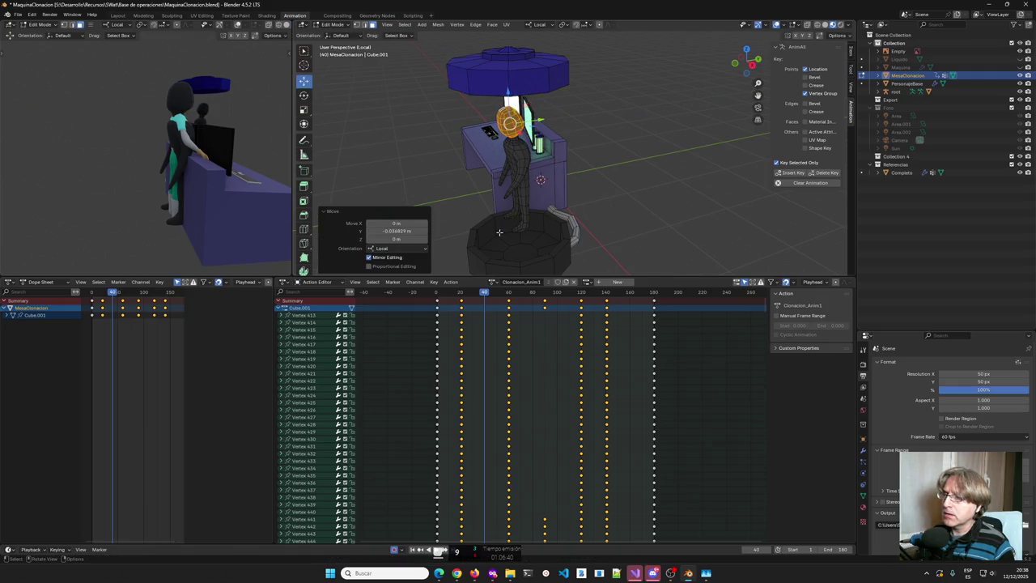
pyautogui.click(792, 174)
# At frame 100, tilt the head around the X axis and key the pose.
pyautogui.moveTo(485, 296); pyautogui.dragTo(557, 298)
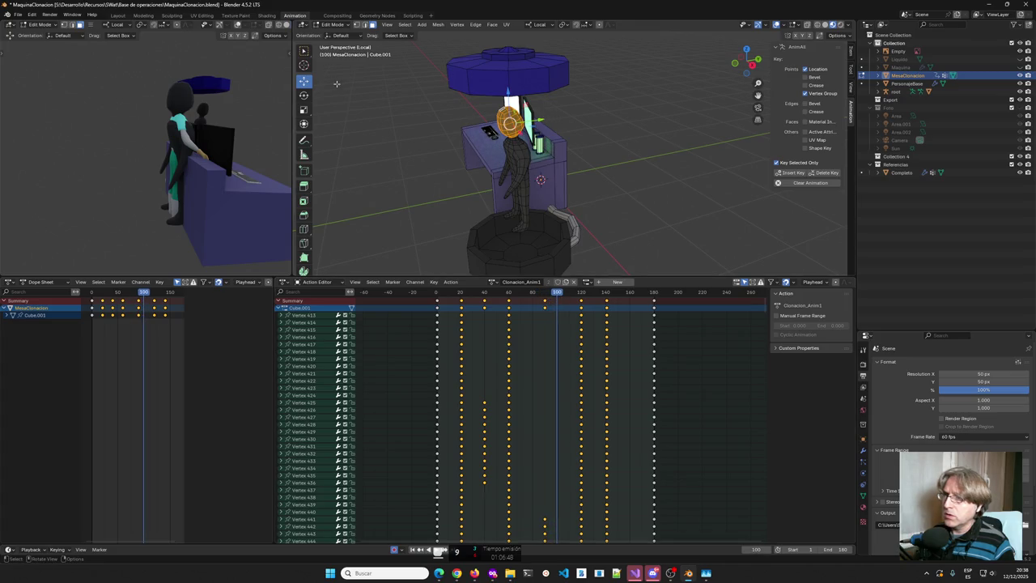
pyautogui.click(303, 94)
pyautogui.moveTo(516, 98); pyautogui.dragTo(539, 120)
pyautogui.click(304, 80)
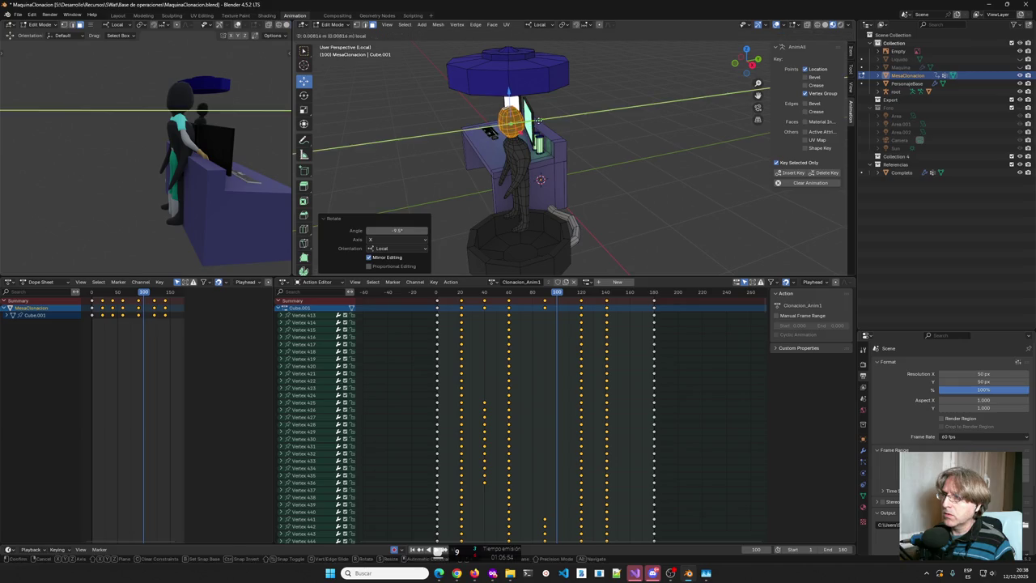
pyautogui.click(793, 172)
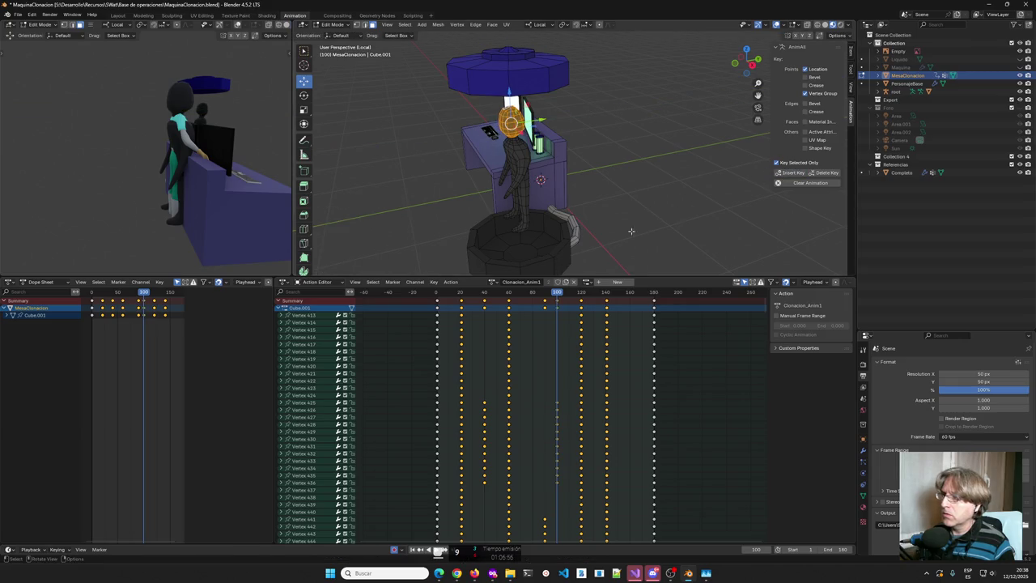
# Near frame 160, turn the head 9.25° and step back to frame 161.
pyautogui.moveTo(558, 290); pyautogui.dragTo(632, 294)
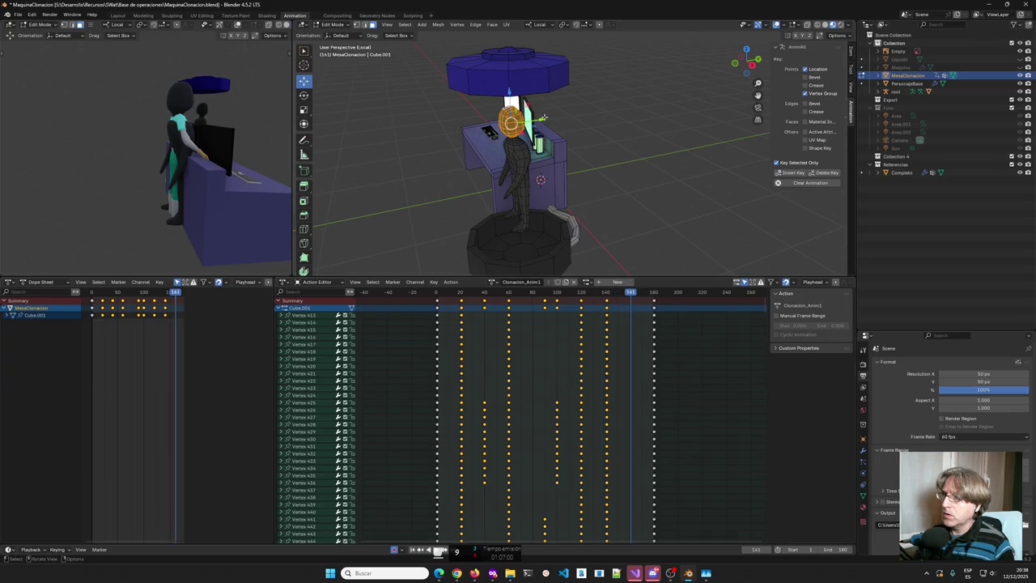
pyautogui.moveTo(527, 110); pyautogui.dragTo(548, 101, button='middle')
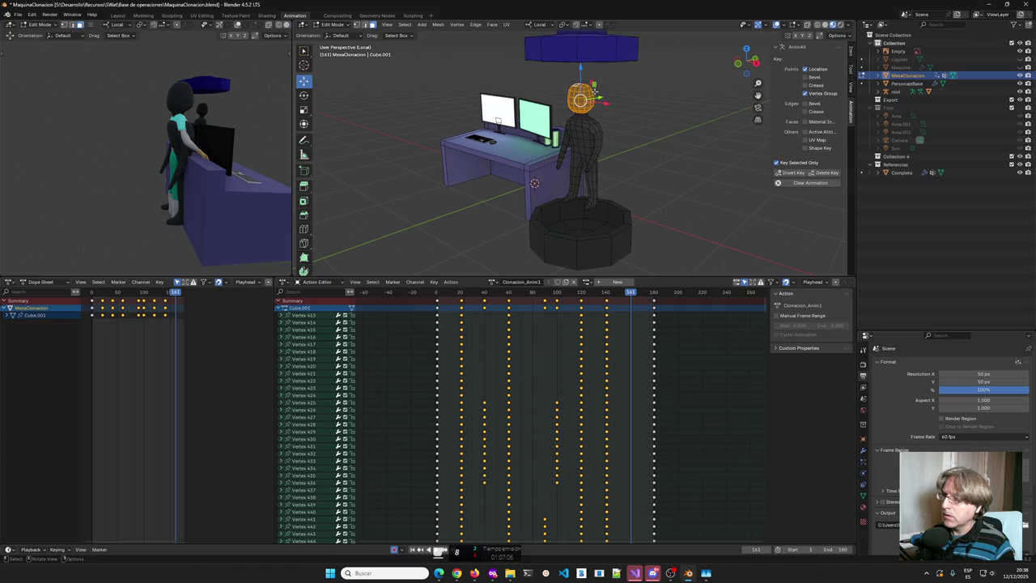
pyautogui.click(304, 95)
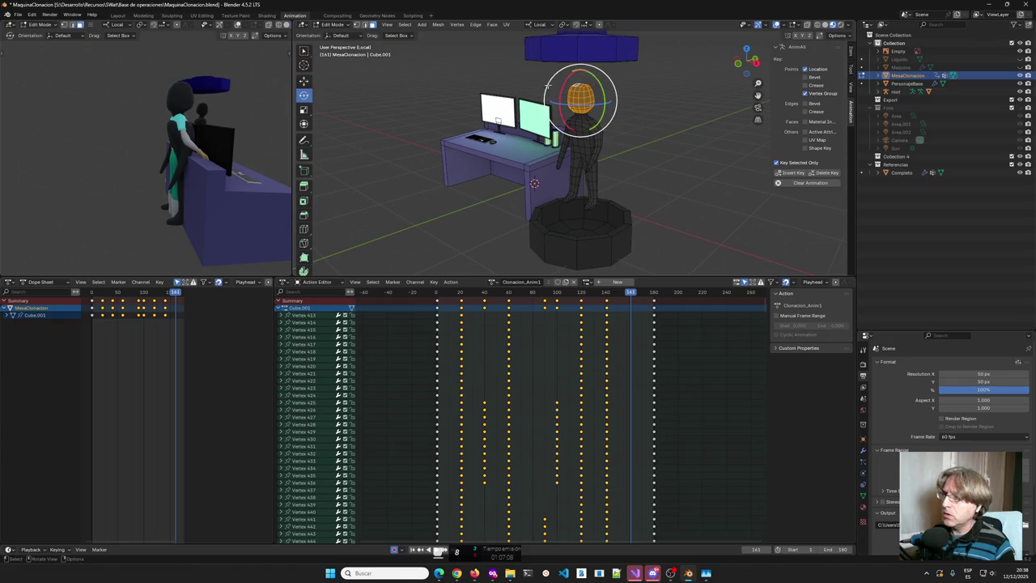
pyautogui.moveTo(601, 84); pyautogui.dragTo(599, 85)
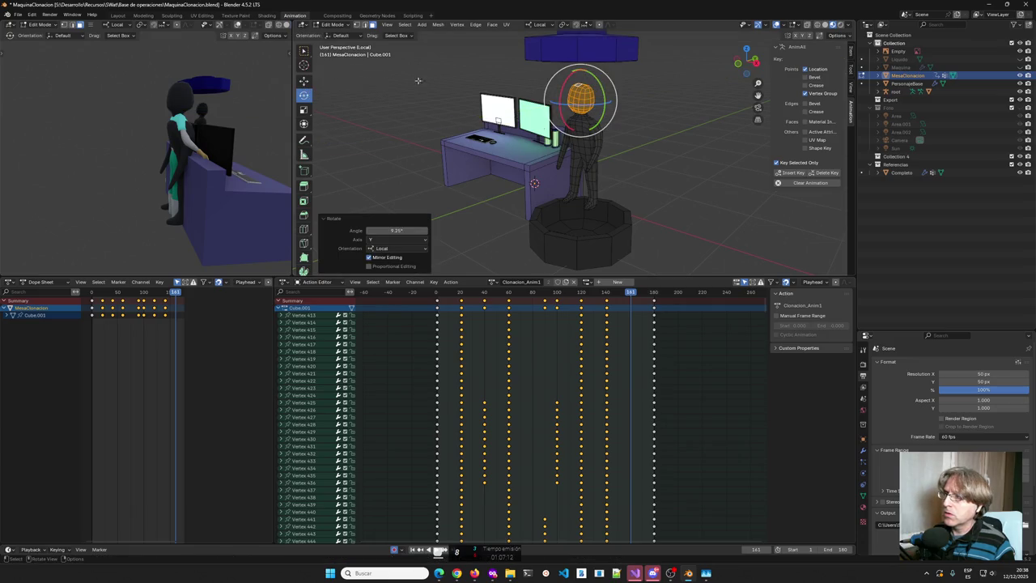
pyautogui.press('Left')
pyautogui.press('Left')
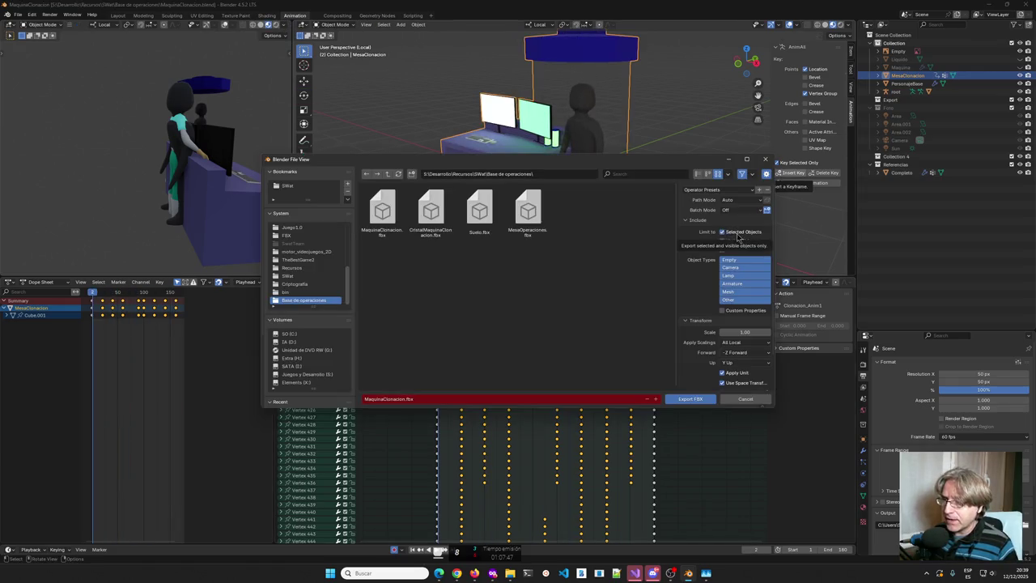
# Export the FBX with Bake Animation turned off.
pyautogui.scroll(-1, 720, 348)
pyautogui.scroll(-1, 716, 372)
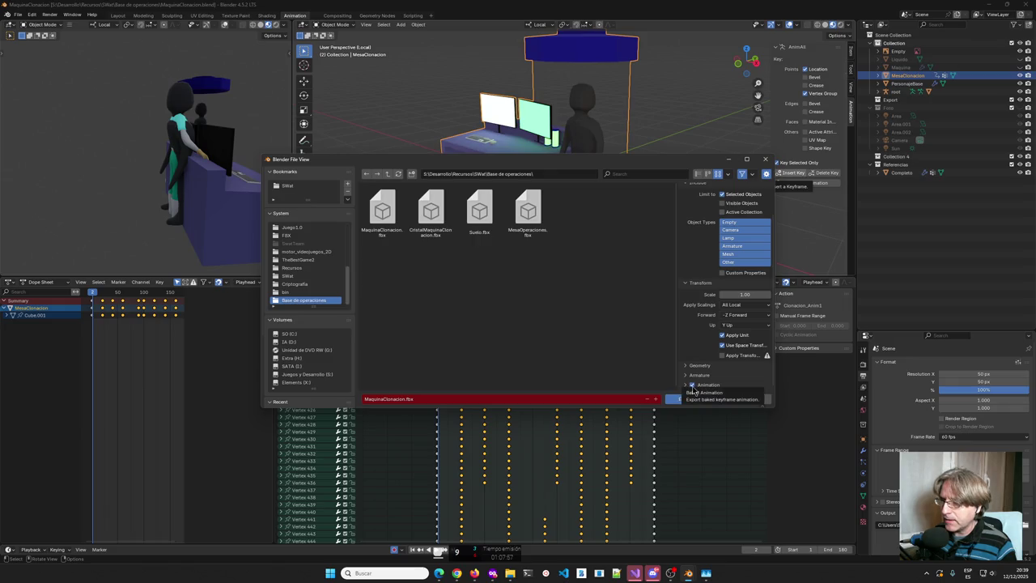
pyautogui.click(693, 386)
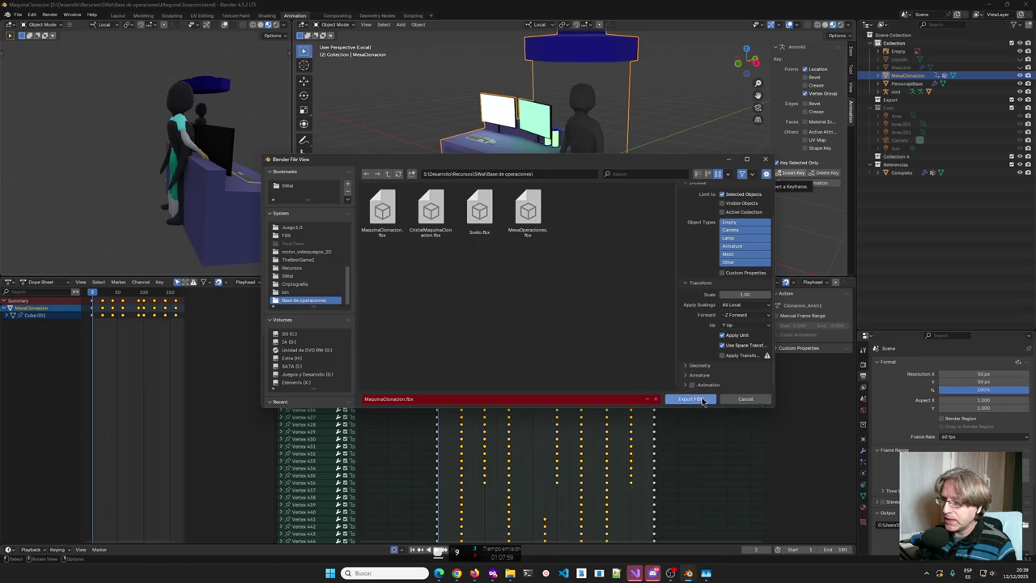
pyautogui.click(698, 401)
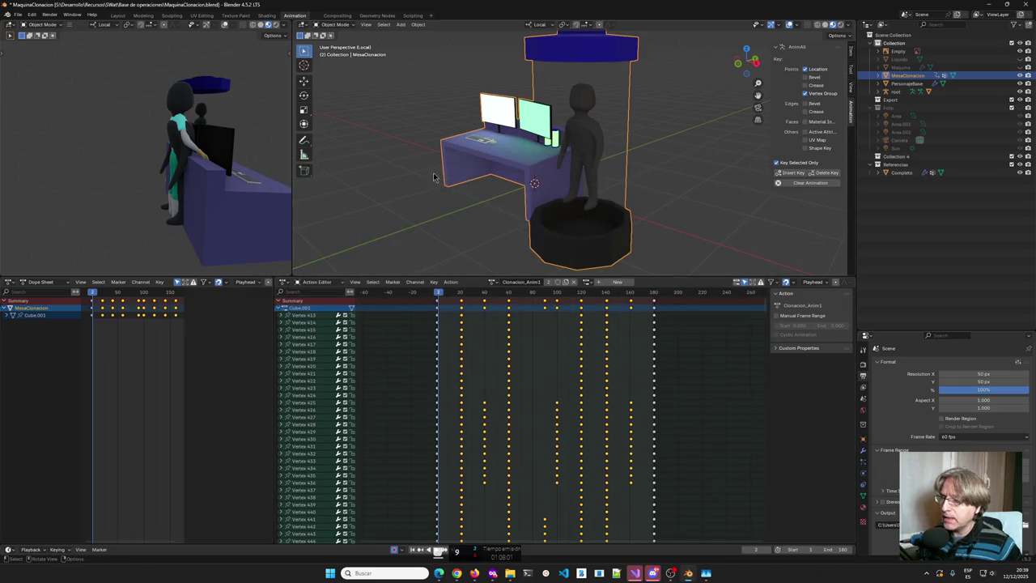
# From frame 1, export a second FBX with animation as MaquinaClonacionAnim1.
pyautogui.moveTo(441, 296); pyautogui.dragTo(437, 298)
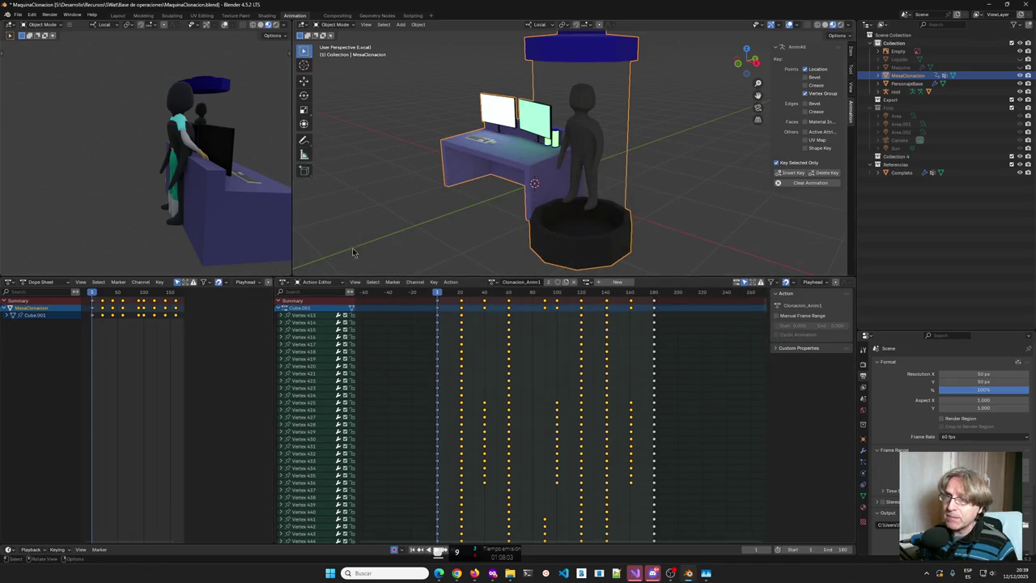
pyautogui.click(17, 14)
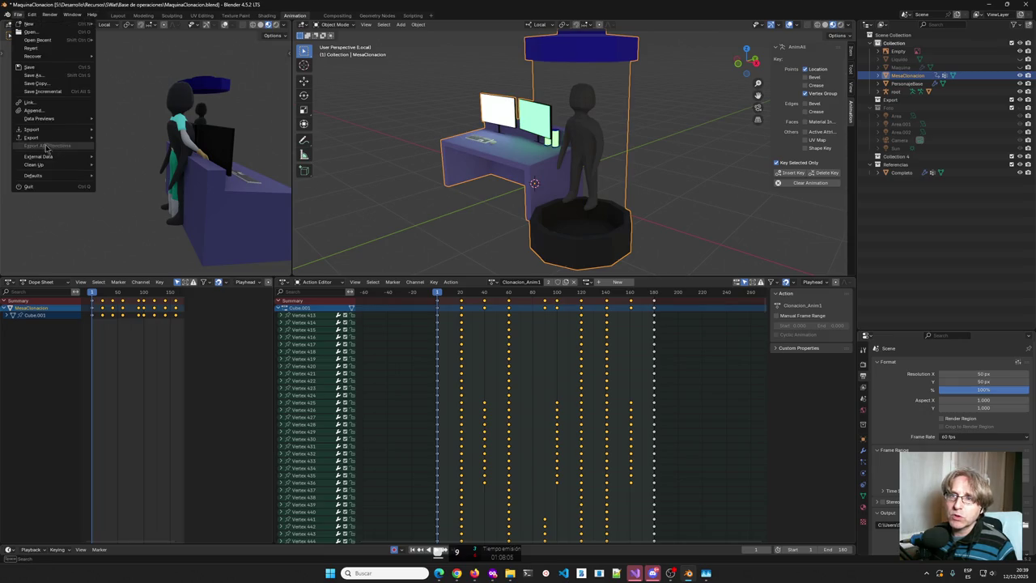
pyautogui.moveTo(32, 137)
pyautogui.click(125, 210)
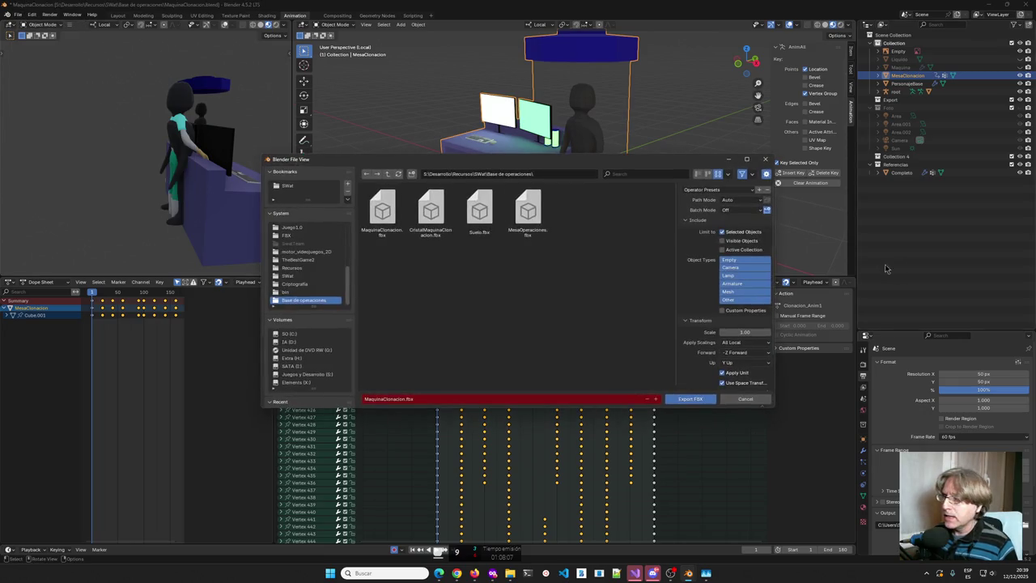
pyautogui.scroll(-2, 733, 300)
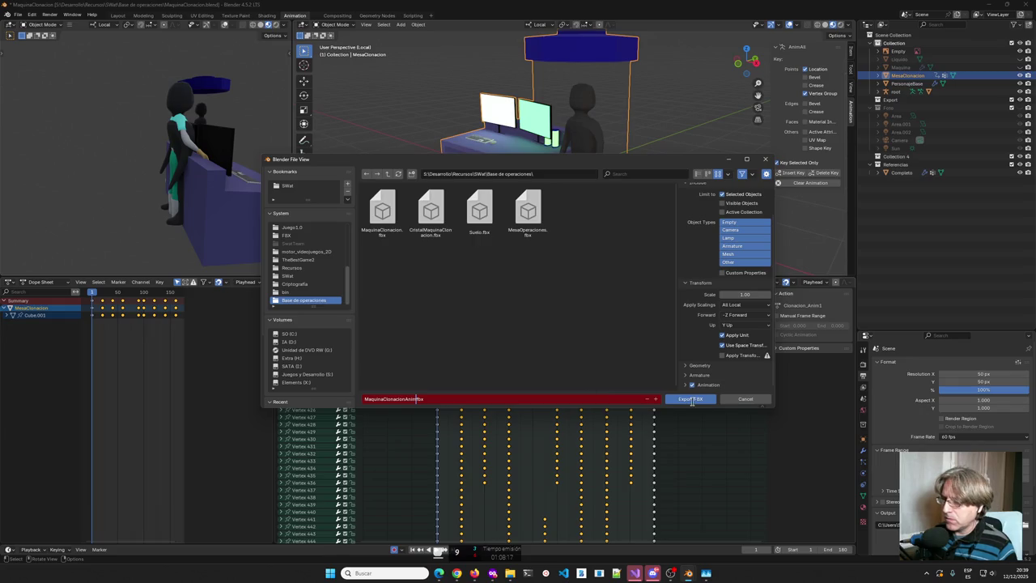
pyautogui.click(692, 400)
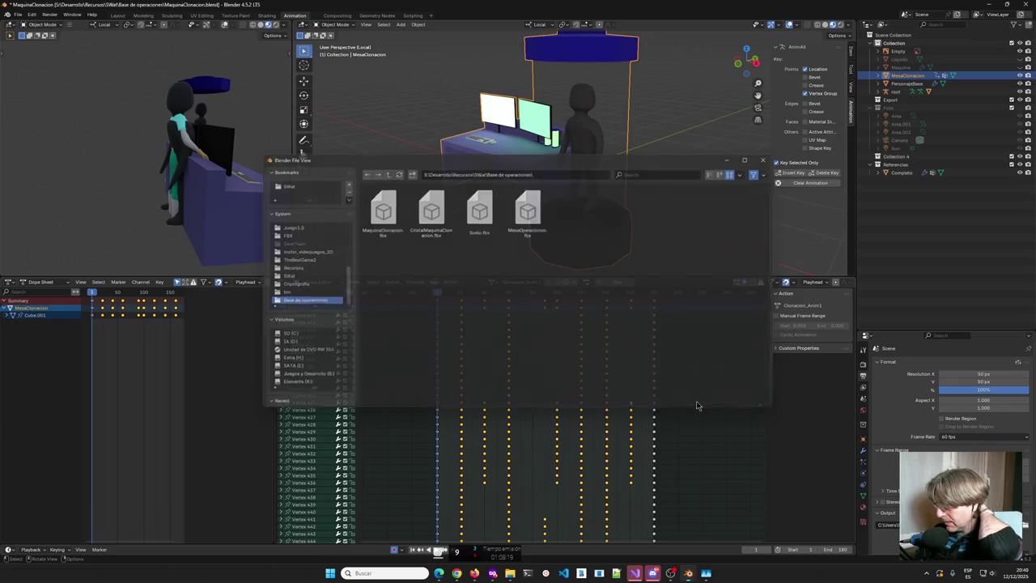
pyautogui.click(989, 4)
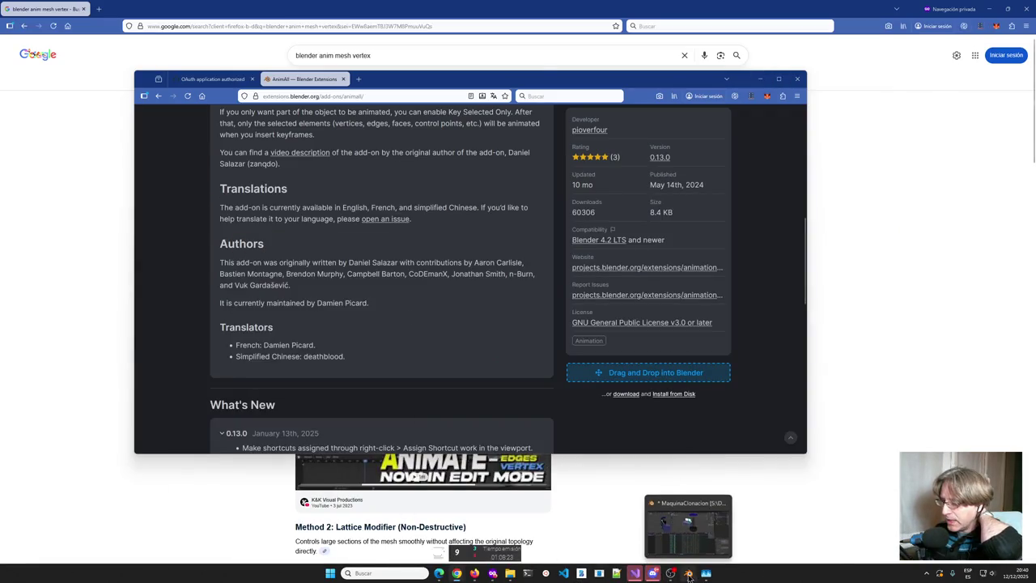
# Launch TheBestGame.uproject from the TheBestGame2 folder, then return to Blender.
pyautogui.click(510, 573)
pyautogui.click(477, 393)
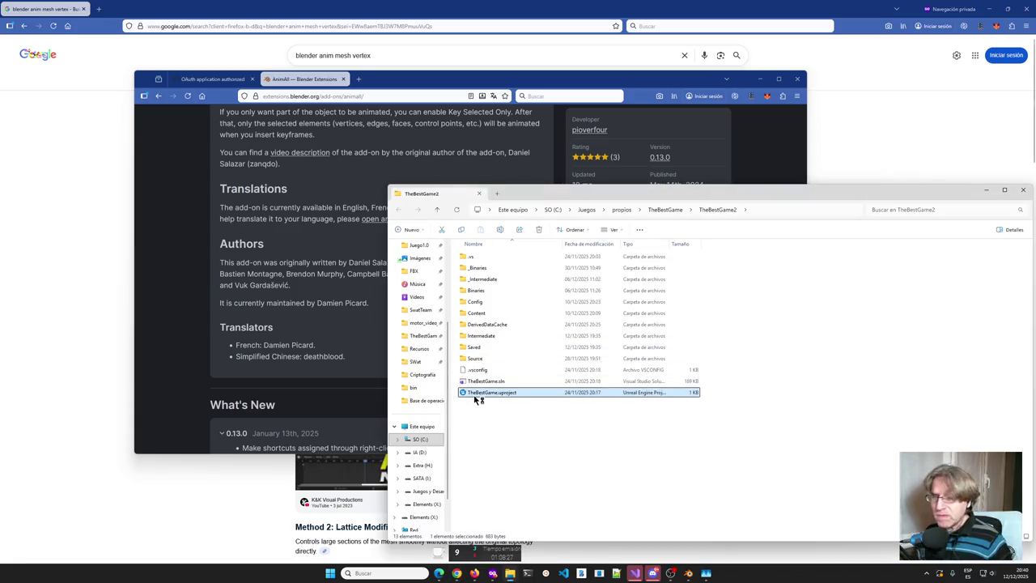
pyautogui.moveTo(478, 394)
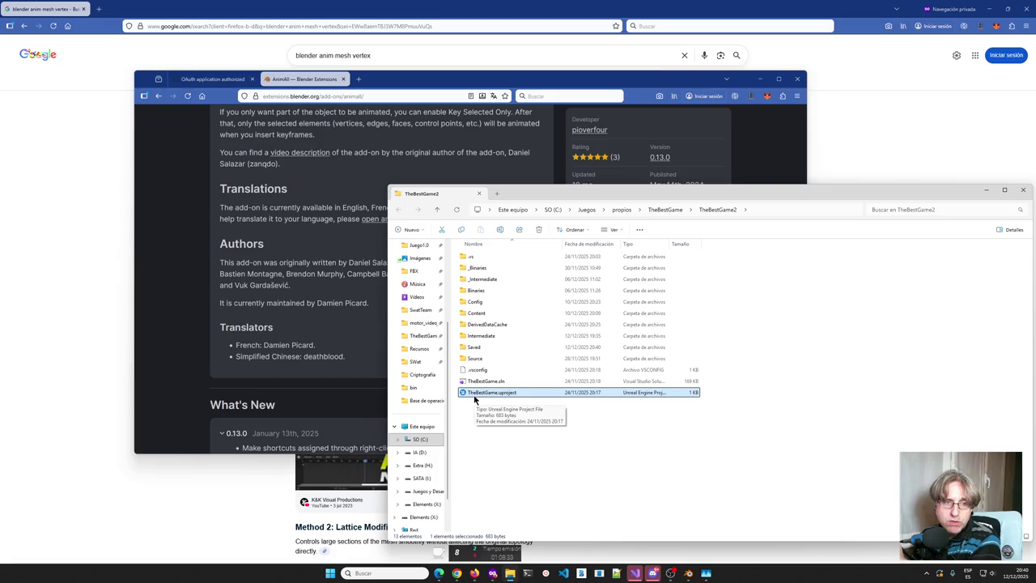
pyautogui.doubleClick(475, 394)
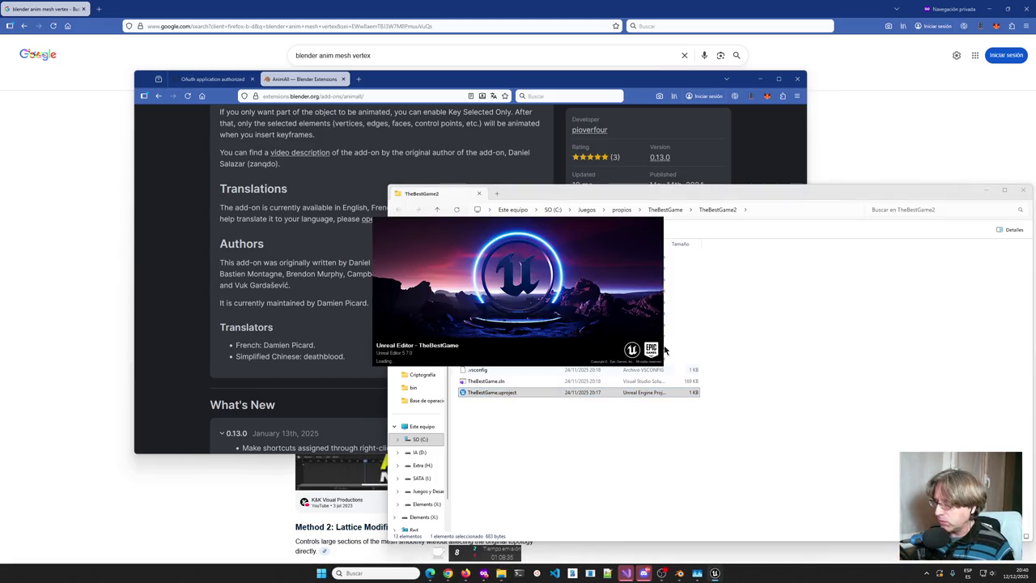
pyautogui.click(679, 573)
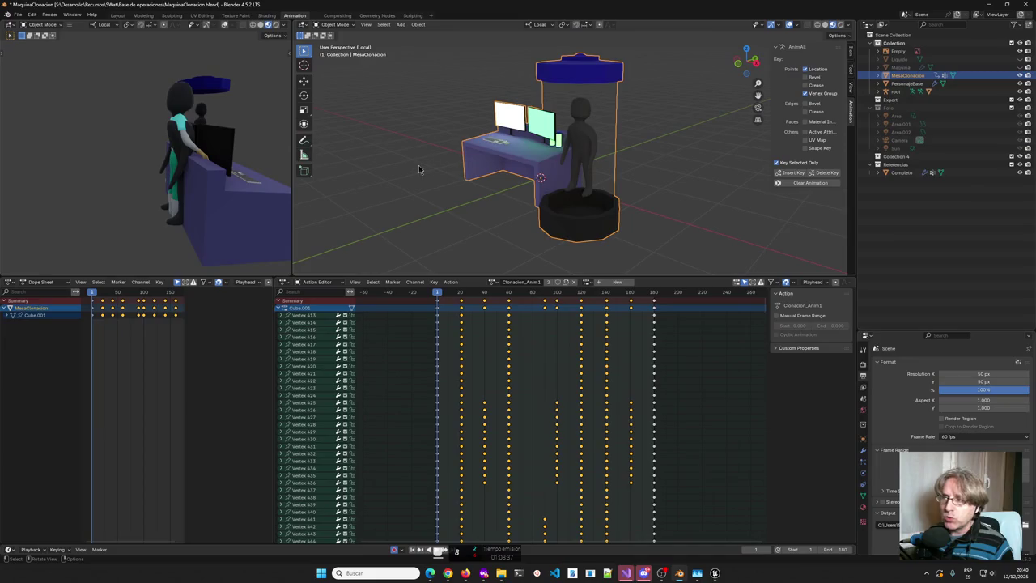
pyautogui.scroll(3, 493, 150)
pyautogui.rightClick(493, 150)
pyautogui.moveTo(493, 151)
pyautogui.mouseDown(button='middle')
pyautogui.moveTo(606, 150)
pyautogui.moveTo(553, 164)
pyautogui.moveTo(505, 152)
pyautogui.moveTo(651, 140)
pyautogui.moveTo(545, 183)
pyautogui.moveTo(496, 175)
pyautogui.moveTo(618, 184)
pyautogui.mouseUp(button='middle')
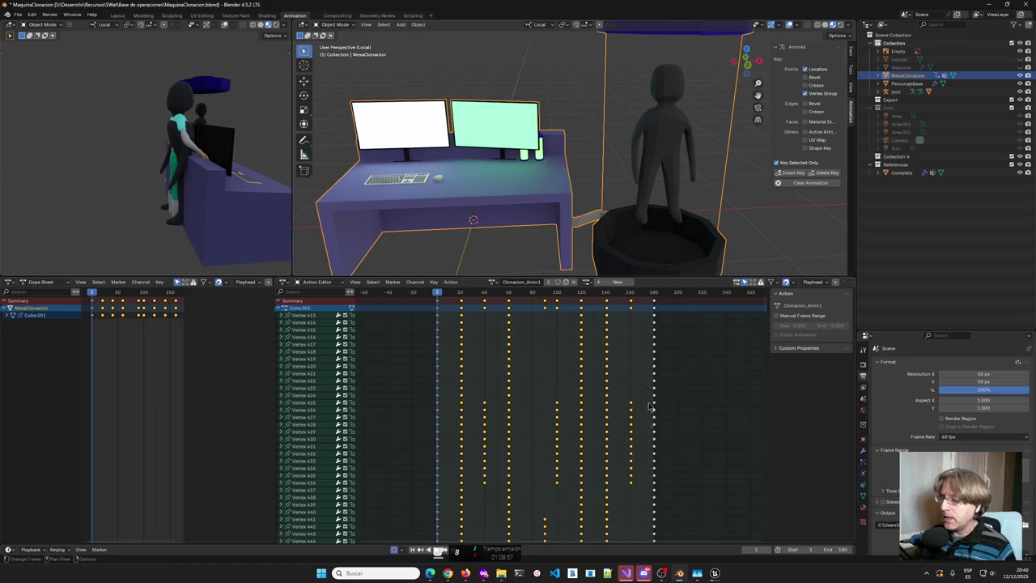
pyautogui.click(711, 573)
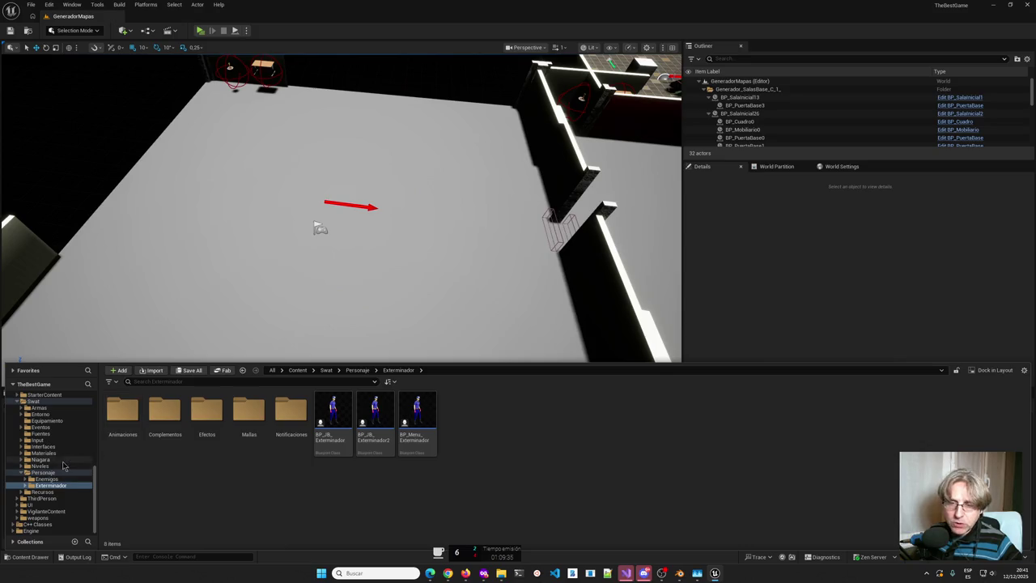
# Reimport the MaquinaClonacion mesh from the Entorno > Base > Objetos content folder.
pyautogui.click(24, 413)
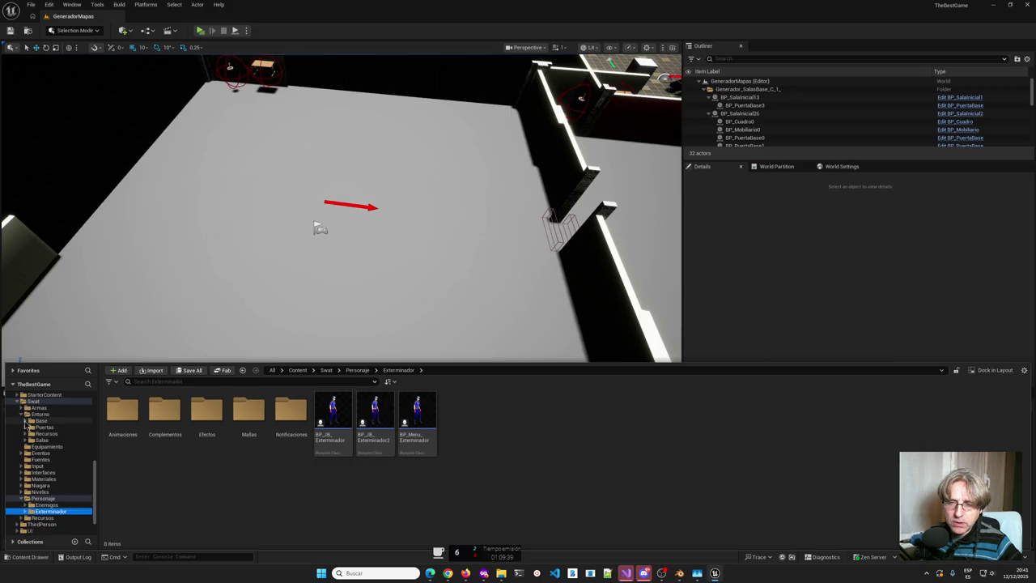
pyautogui.click(25, 421)
pyautogui.click(44, 440)
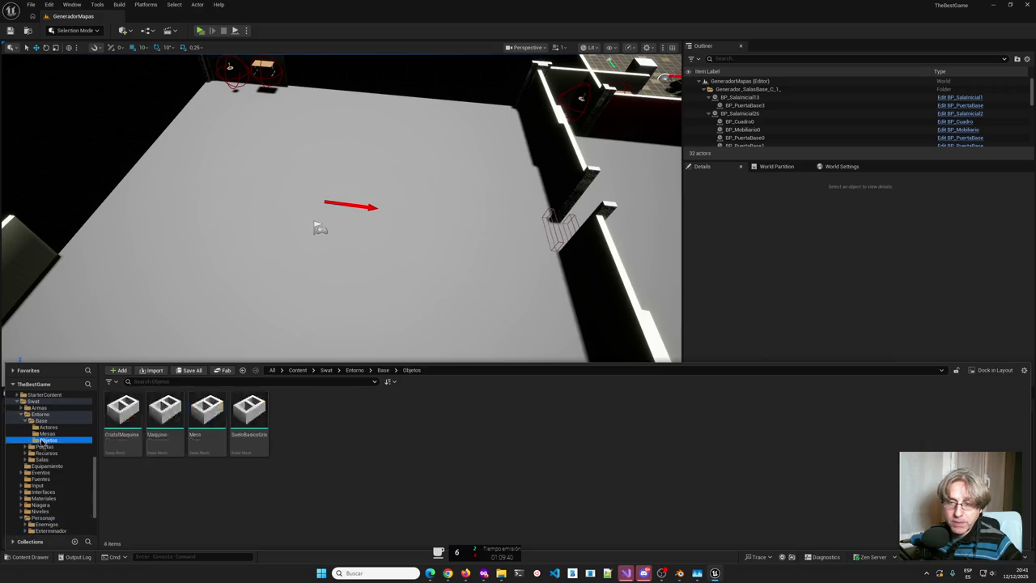
pyautogui.rightClick(165, 420)
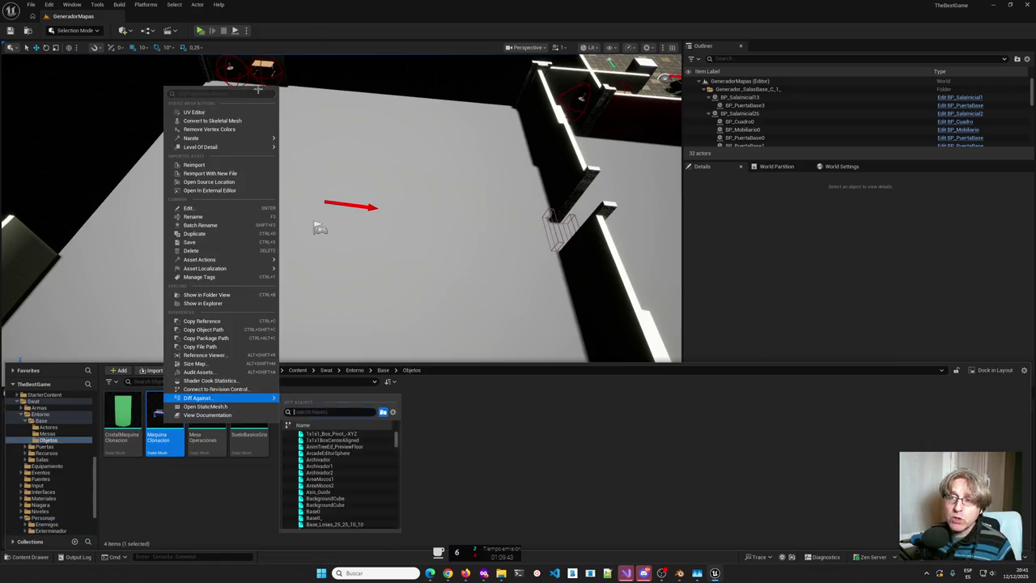
pyautogui.click(204, 166)
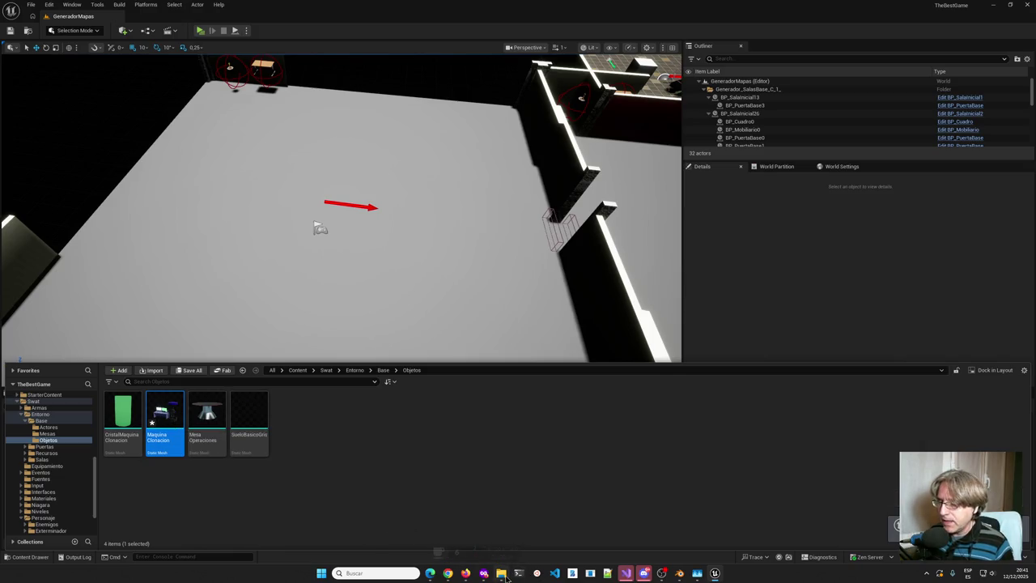
pyautogui.click(501, 573)
pyautogui.rightClick(501, 573)
# Rename the Base de operaciones export to MaquinaClonacionAnim1.fbx and drag it into Objetos.
pyautogui.click(478, 527)
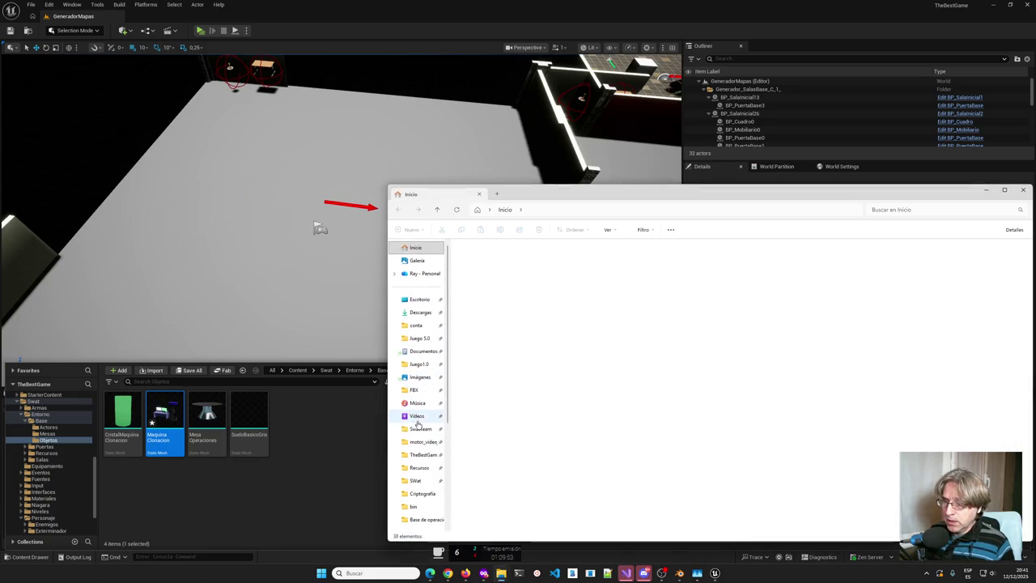
pyautogui.click(420, 482)
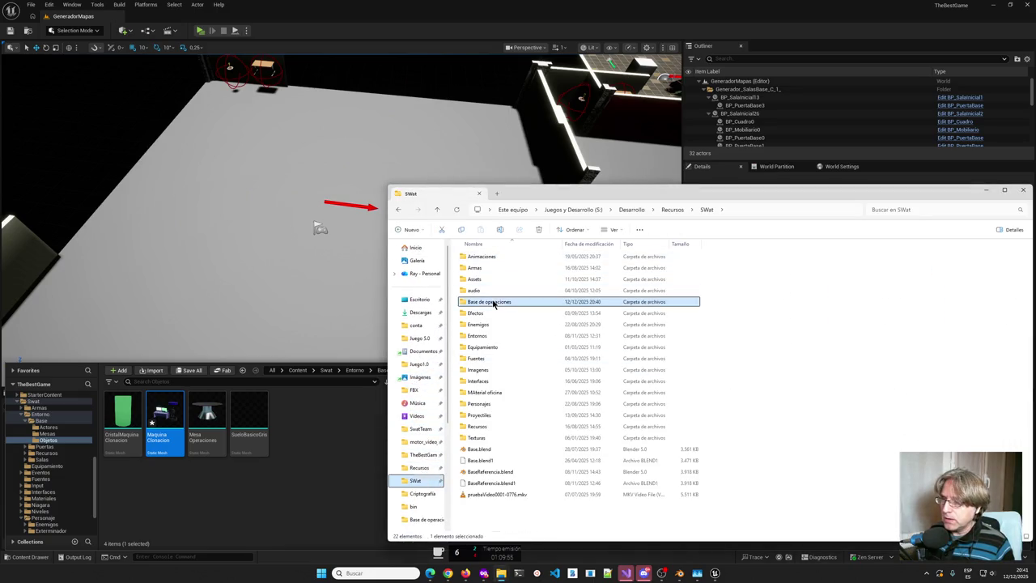
pyautogui.doubleClick(493, 302)
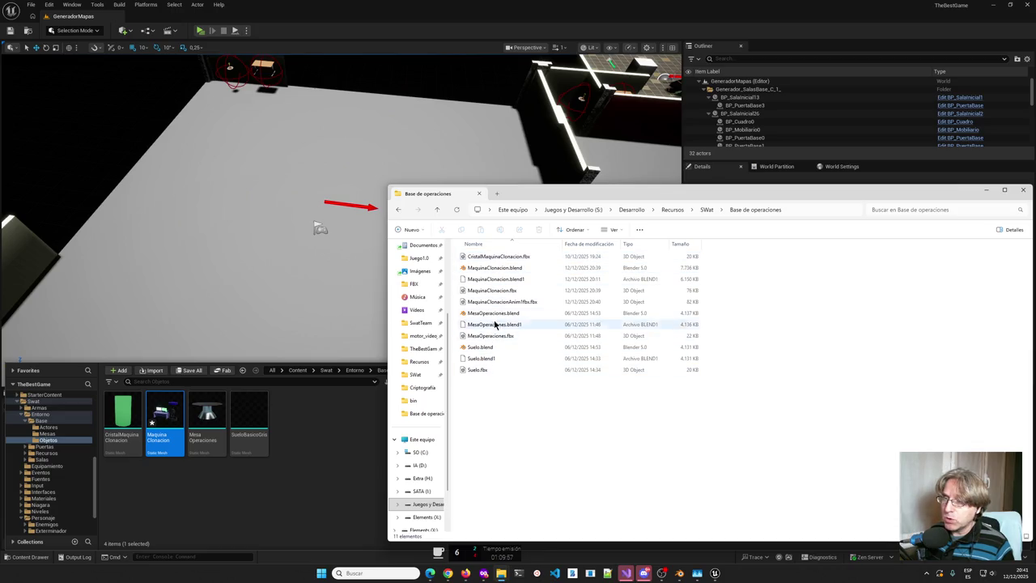
pyautogui.moveTo(509, 301)
pyautogui.mouseDown()
pyautogui.moveTo(385, 416)
pyautogui.moveTo(621, 306)
pyautogui.mouseUp()
pyautogui.press('F2')
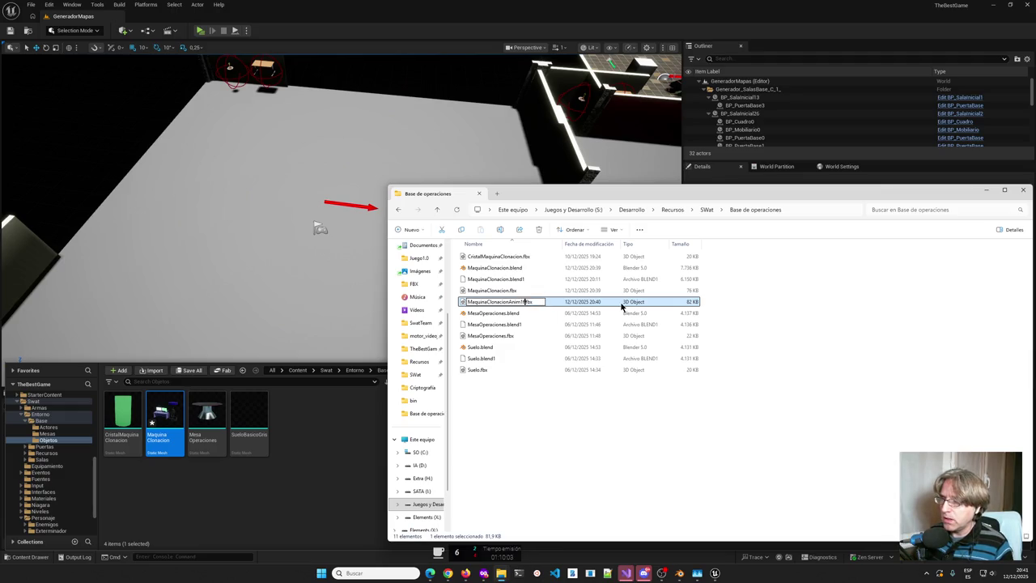
pyautogui.press('Return')
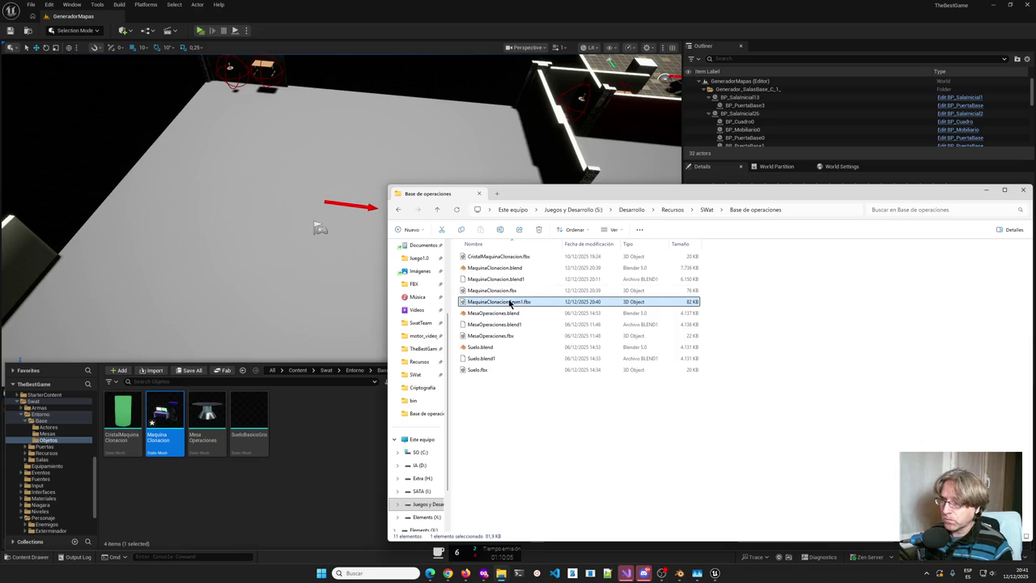
pyautogui.moveTo(327, 443); pyautogui.dragTo(327, 443)
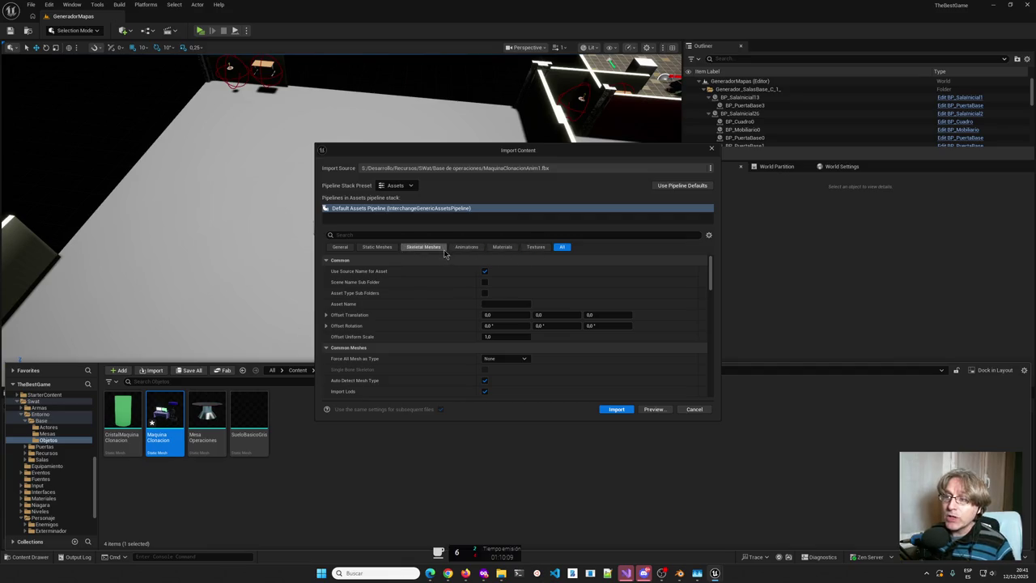
# Review Animations and Static Meshes options, keep Import Meshes in Bone Hierarchy on, and import.
pyautogui.click(469, 248)
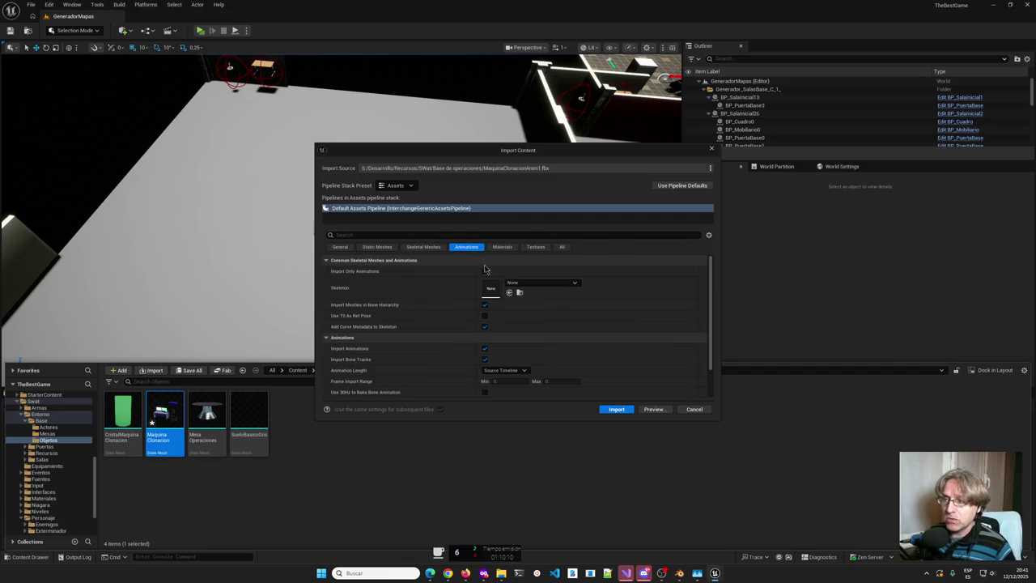
pyautogui.click(377, 248)
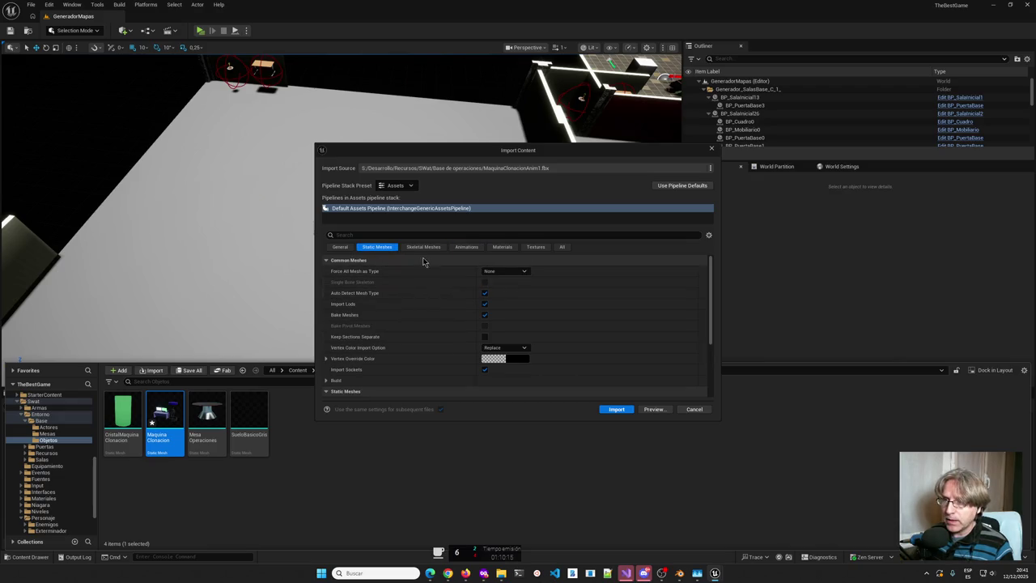
pyautogui.click(467, 247)
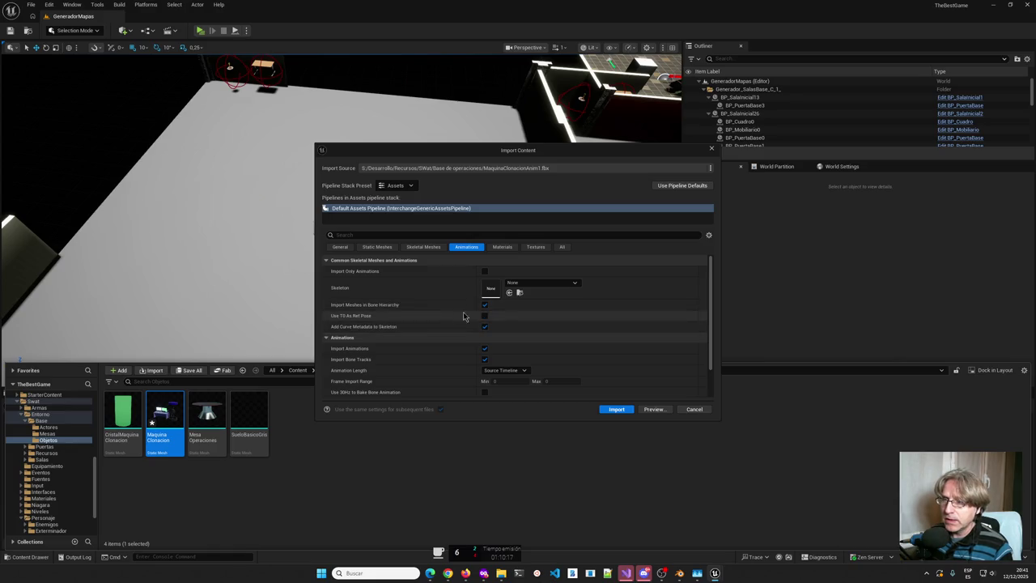
pyautogui.click(485, 305)
pyautogui.click(485, 305)
pyautogui.click(618, 409)
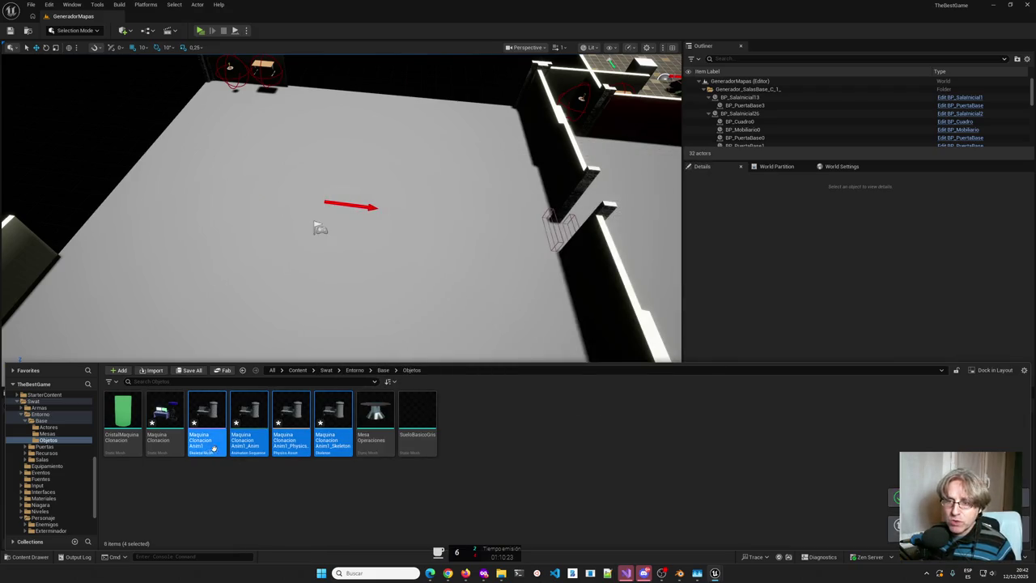
# Try deleting the MaquinaClonacionAnim1 skeletal mesh, cancel, and inspect its skeleton asset.
pyautogui.click(478, 413)
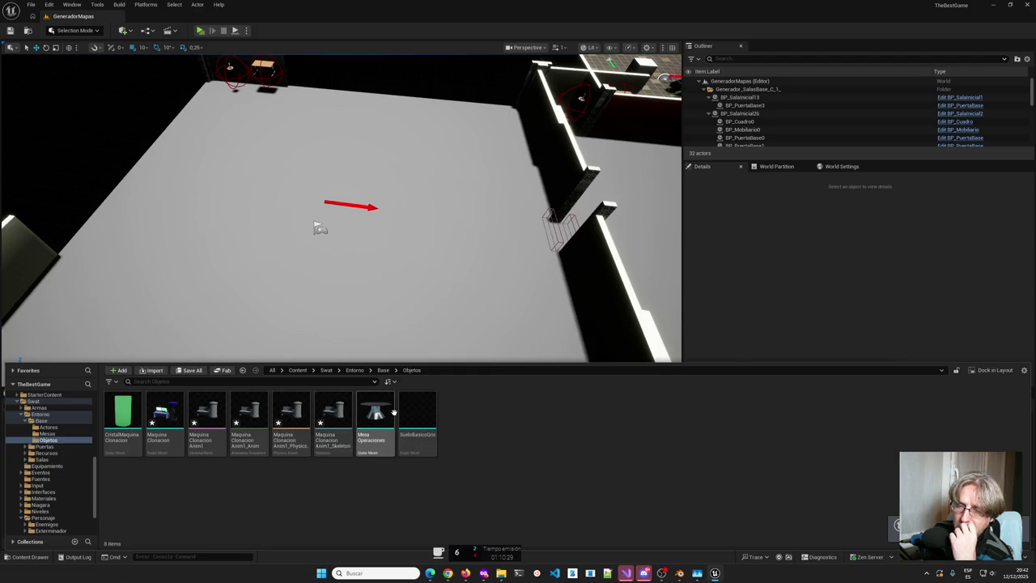
pyautogui.click(212, 420)
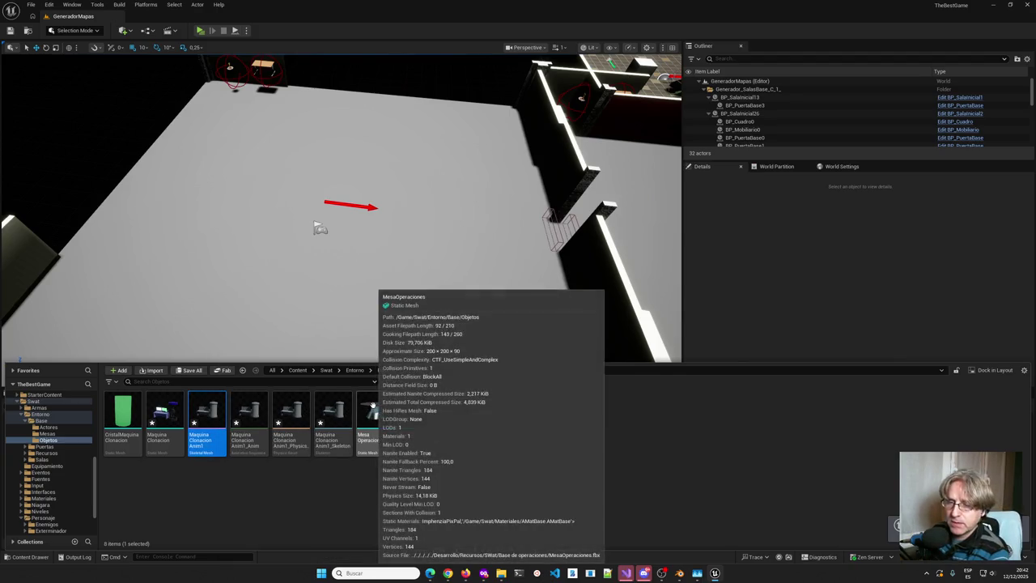
pyautogui.press('Delete')
pyautogui.click(437, 415)
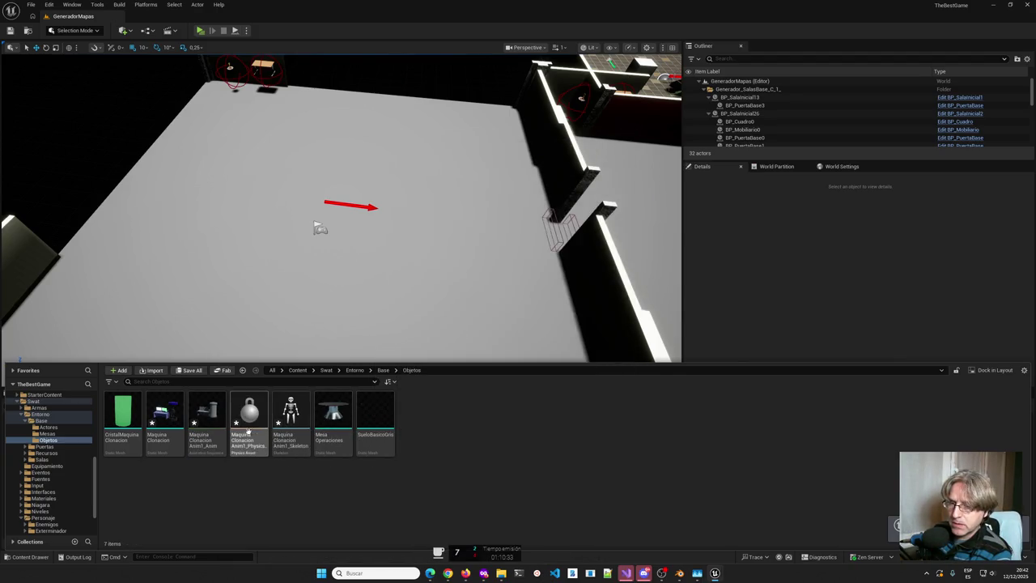
pyautogui.moveTo(290, 421)
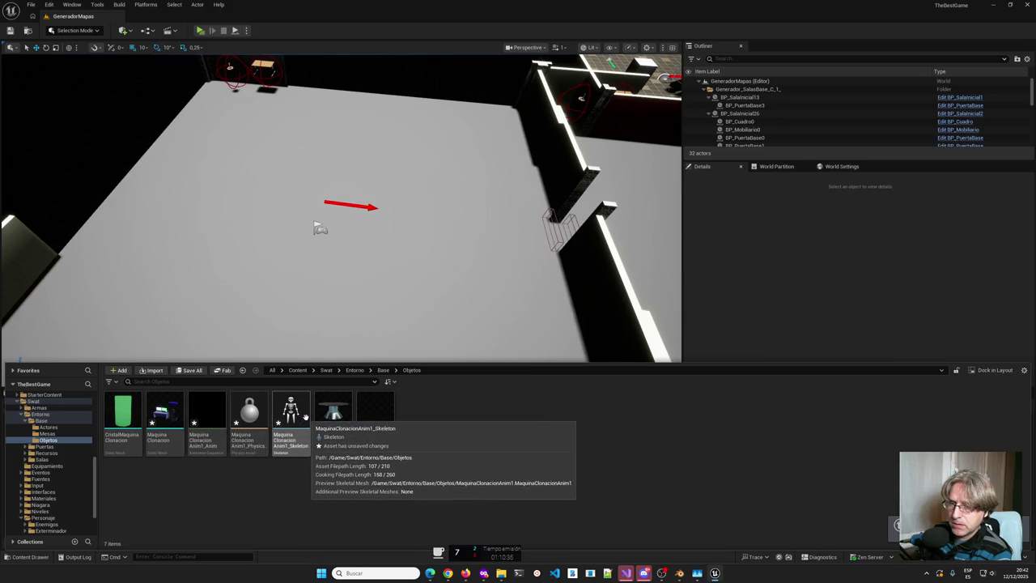
pyautogui.click(291, 417)
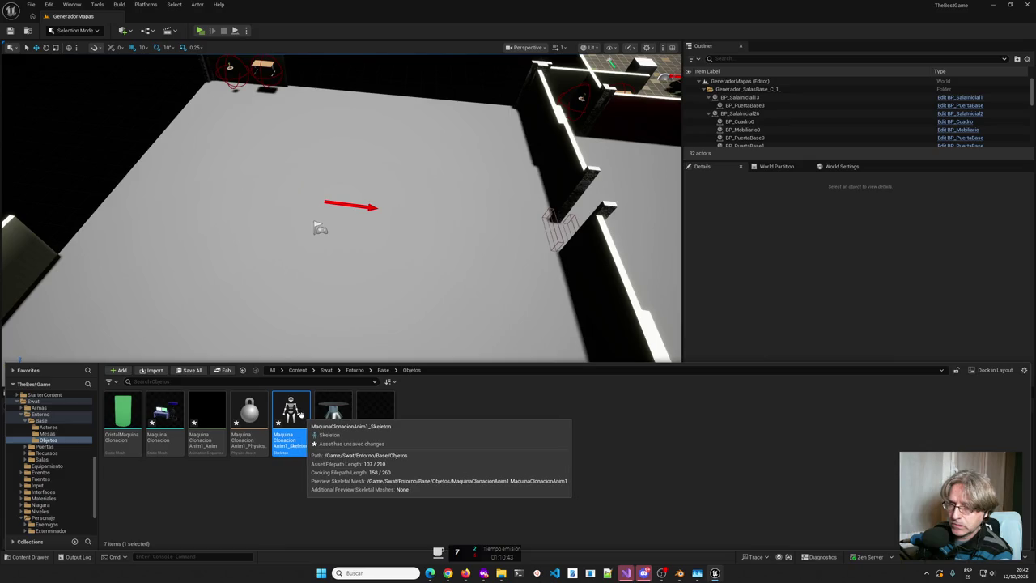
pyautogui.doubleClick(300, 414)
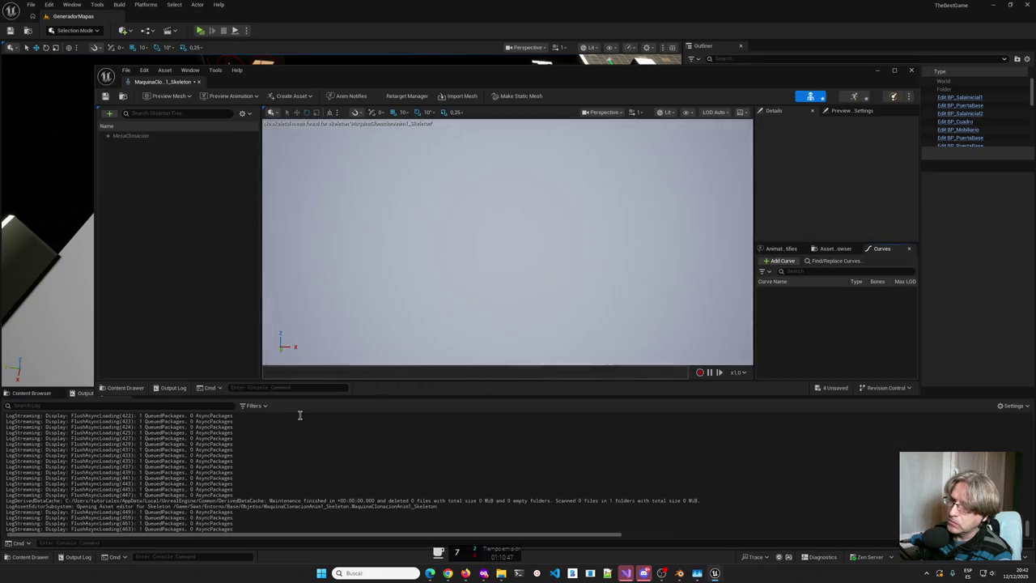
pyautogui.click(912, 69)
# Force-delete the skeleton and physics asset, declining a new skeleton for the animation.
pyautogui.click(33, 557)
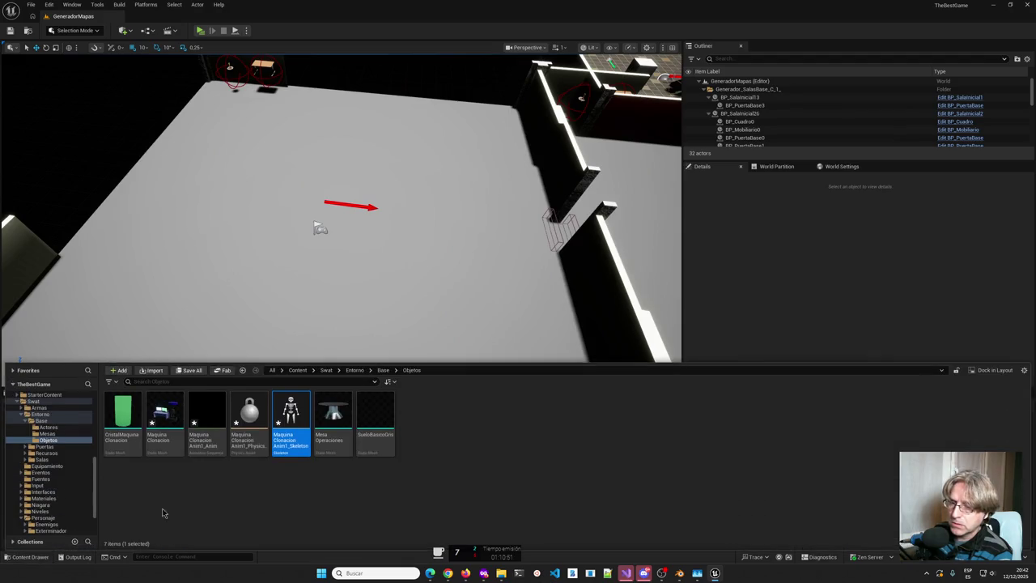
pyautogui.press('Delete')
pyautogui.click(441, 417)
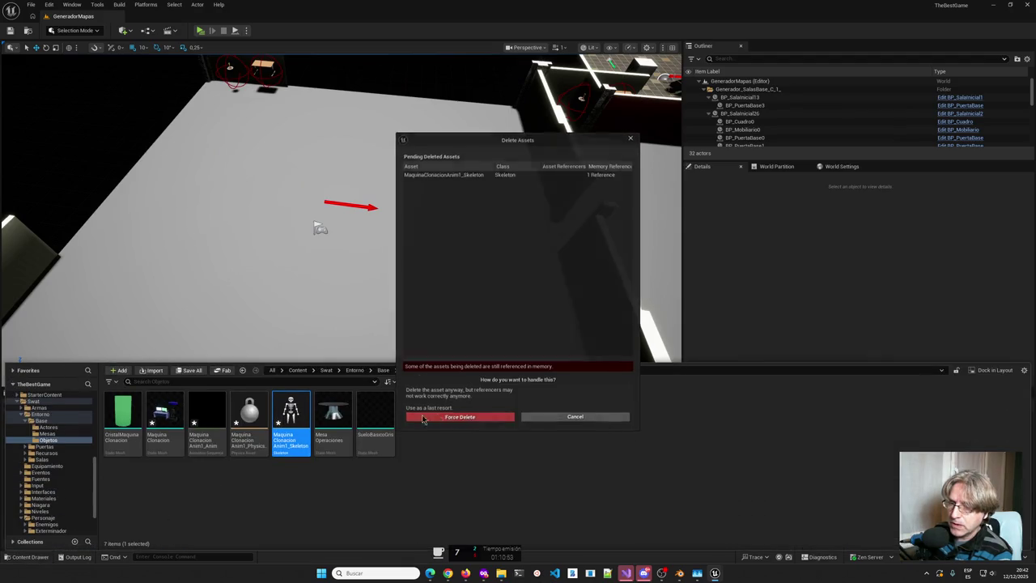
pyautogui.press('Delete')
pyautogui.click(460, 417)
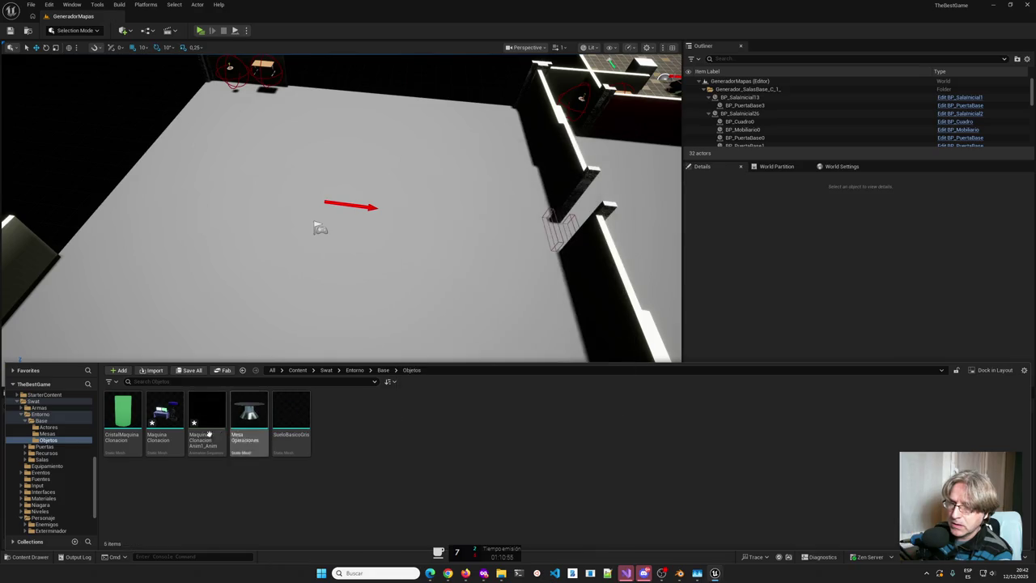
pyautogui.press('Delete')
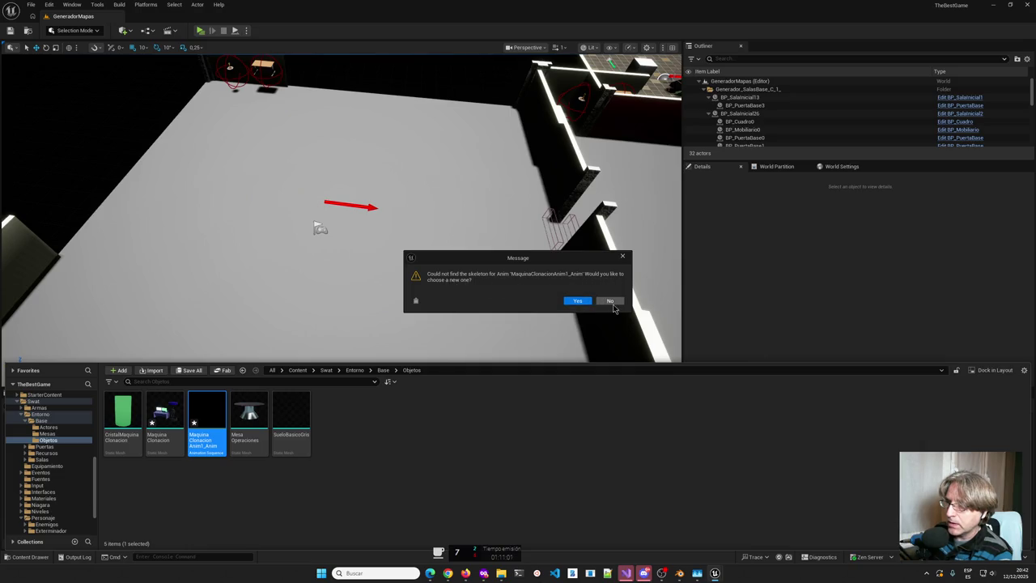
pyautogui.click(611, 301)
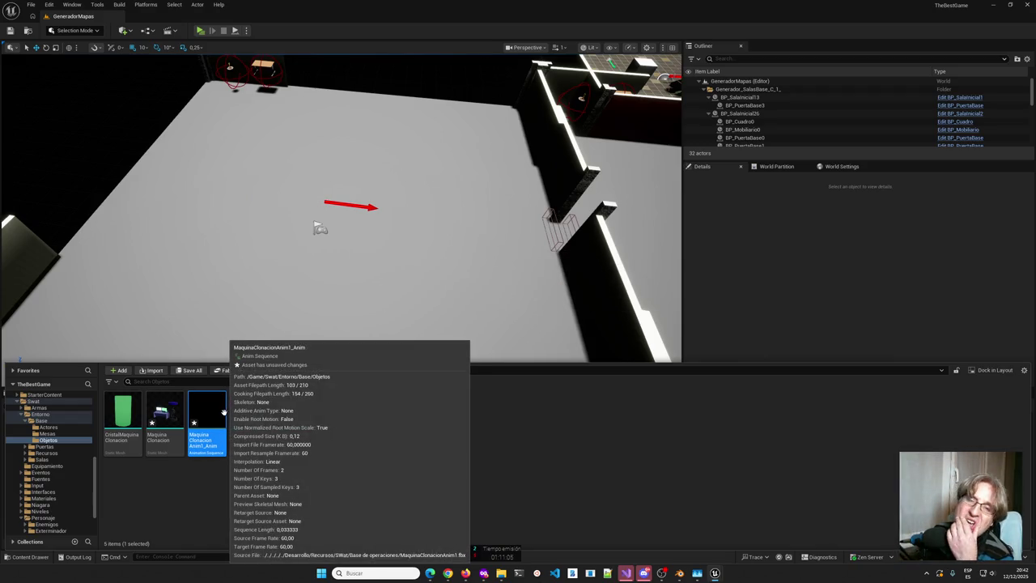
pyautogui.moveTo(212, 413)
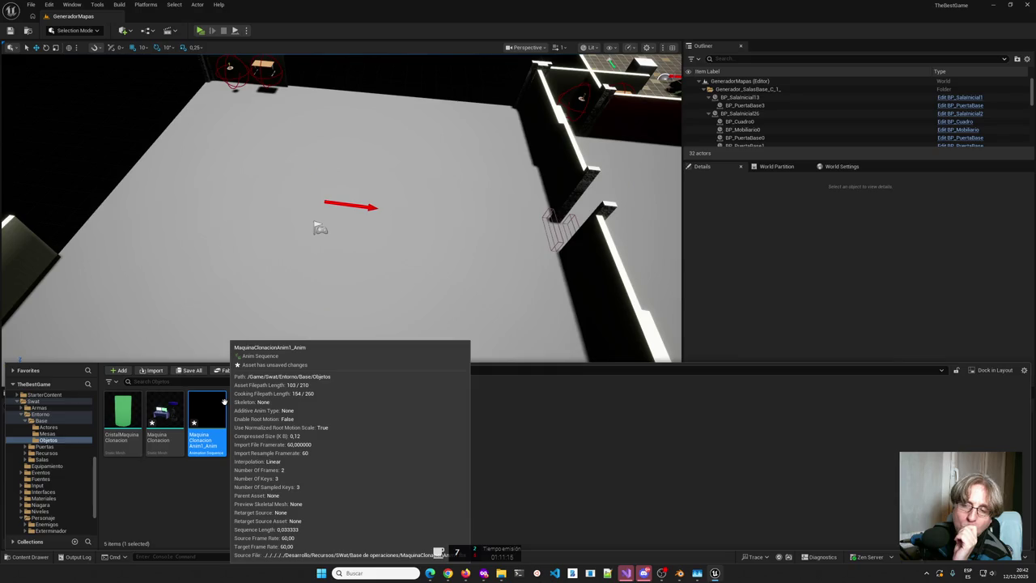
# Force-delete the MaquinaClonacionAnim1_Anim animation asset, then select the MaquinaClonacion mesh.
pyautogui.click(548, 411)
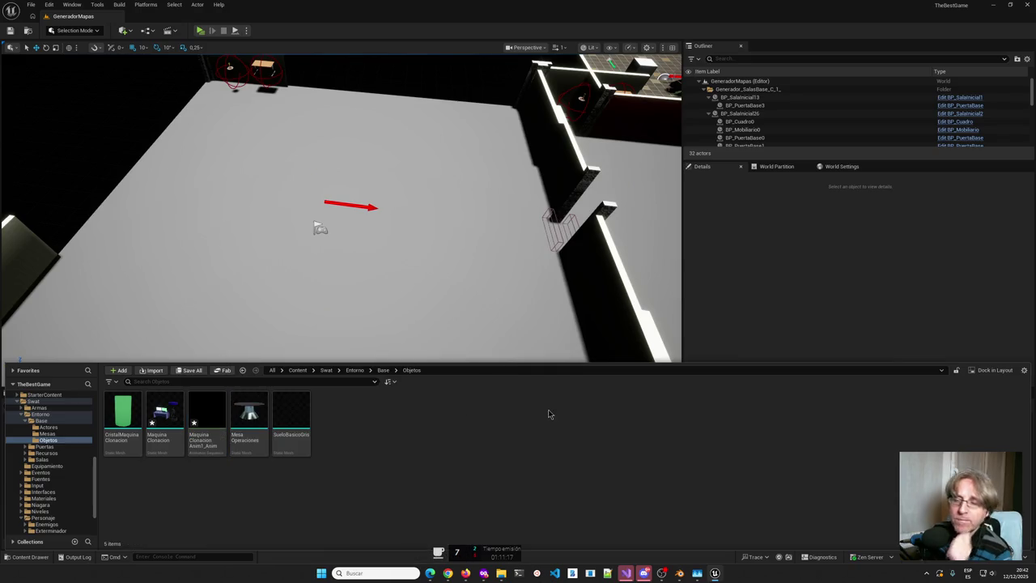
pyautogui.click(206, 417)
pyautogui.press('Delete')
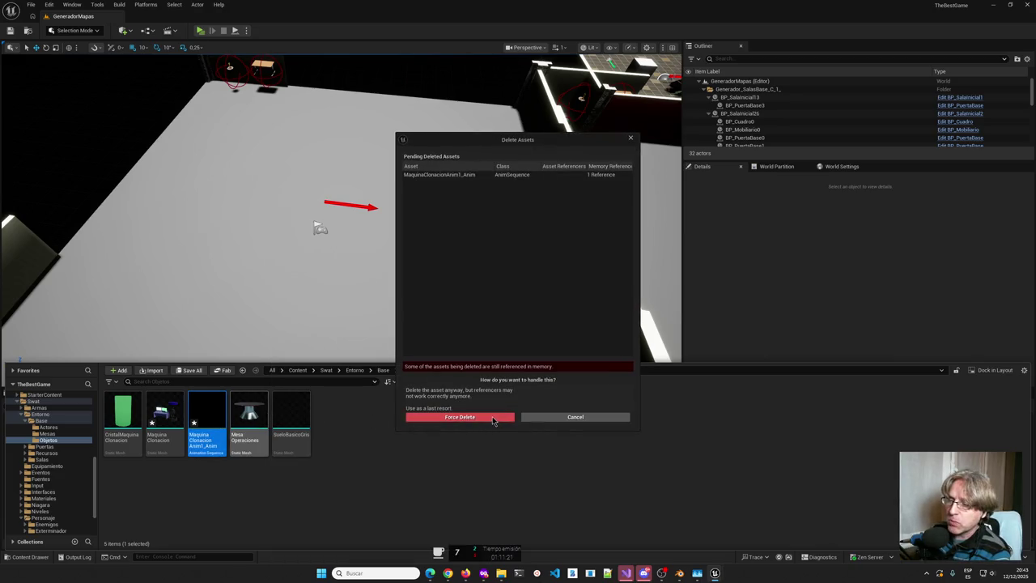
pyautogui.click(478, 417)
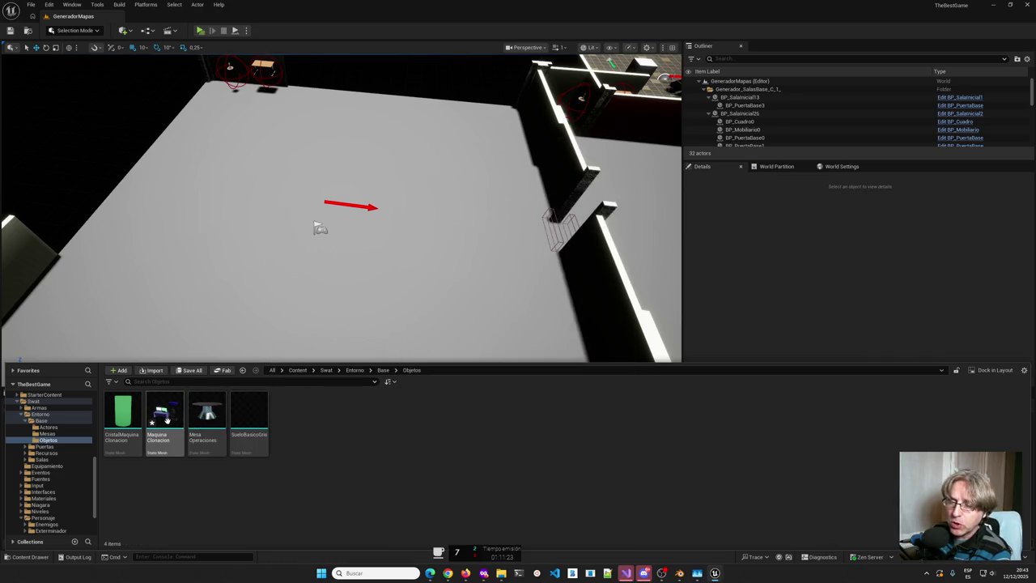
pyautogui.click(166, 420)
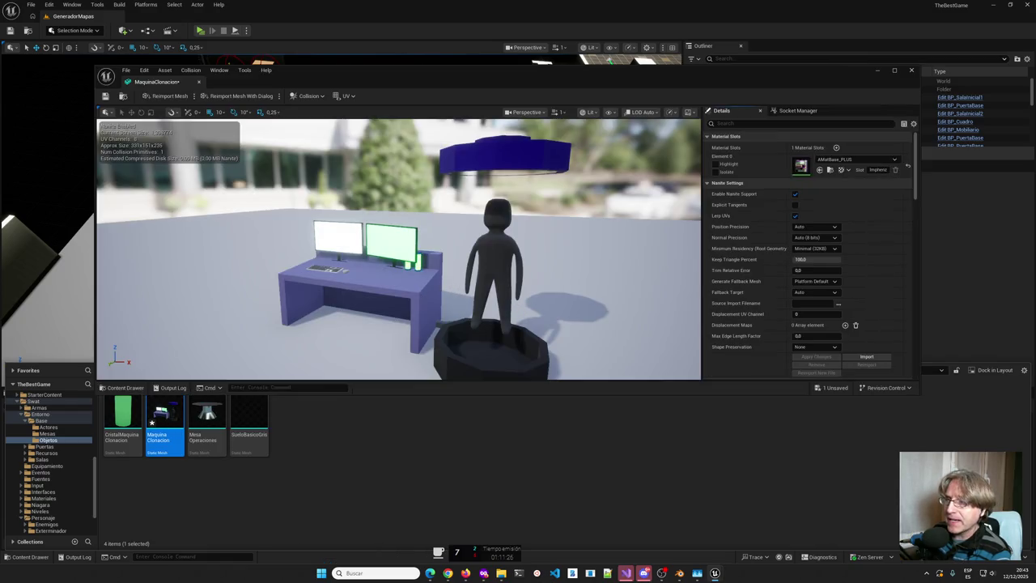
# Orbit the MaquinaClonacion mesh preview to frame the desk and ring, then save the mesh.
pyautogui.moveTo(405, 267); pyautogui.dragTo(340, 267)
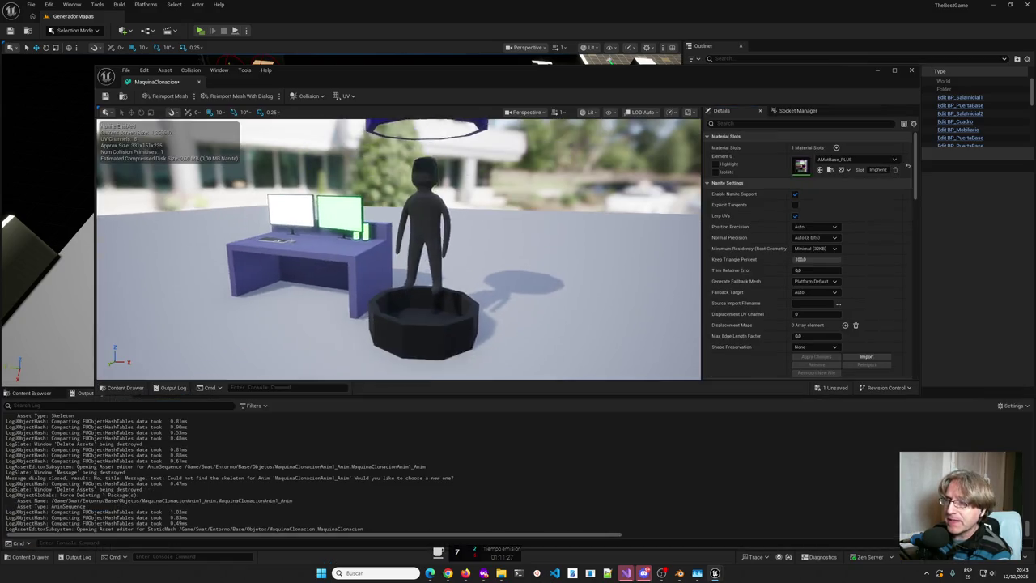
pyautogui.moveTo(396, 242); pyautogui.dragTo(454, 243)
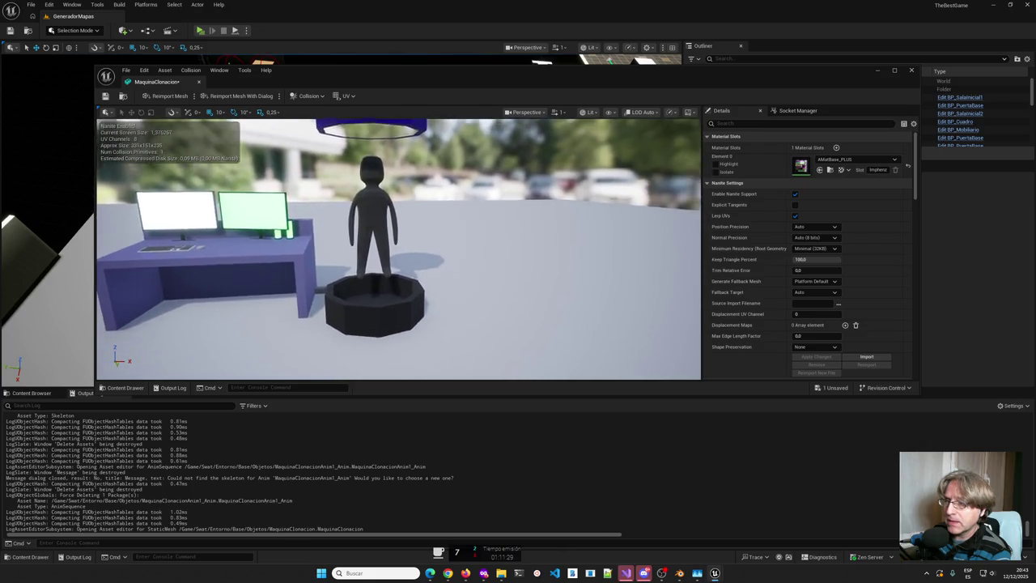
pyautogui.moveTo(423, 291); pyautogui.dragTo(423, 292)
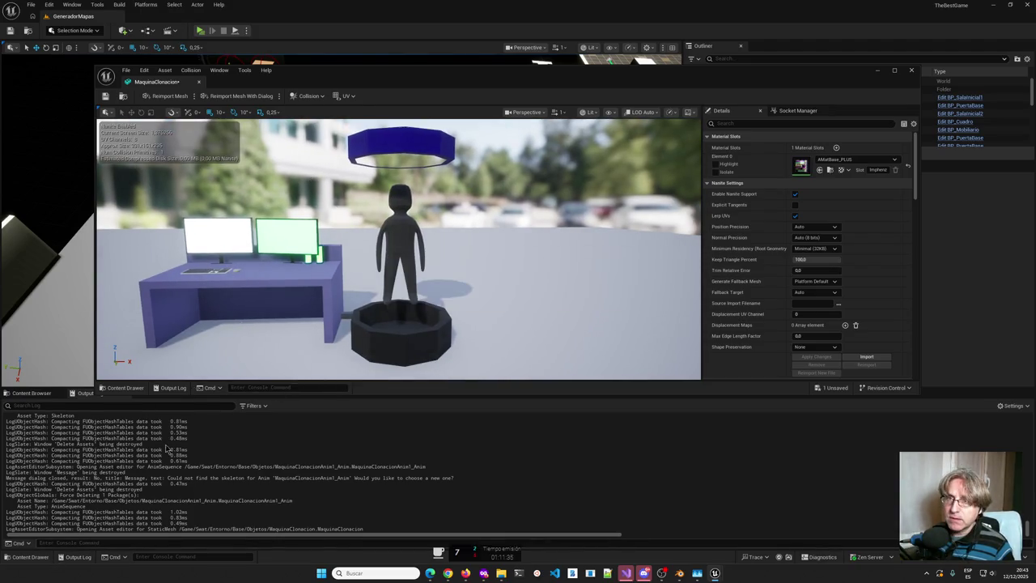
pyautogui.hotkey('ctrl', 's')
# Browse the Content Drawer to the Mesas folder, then the Actores folder.
pyautogui.click(40, 560)
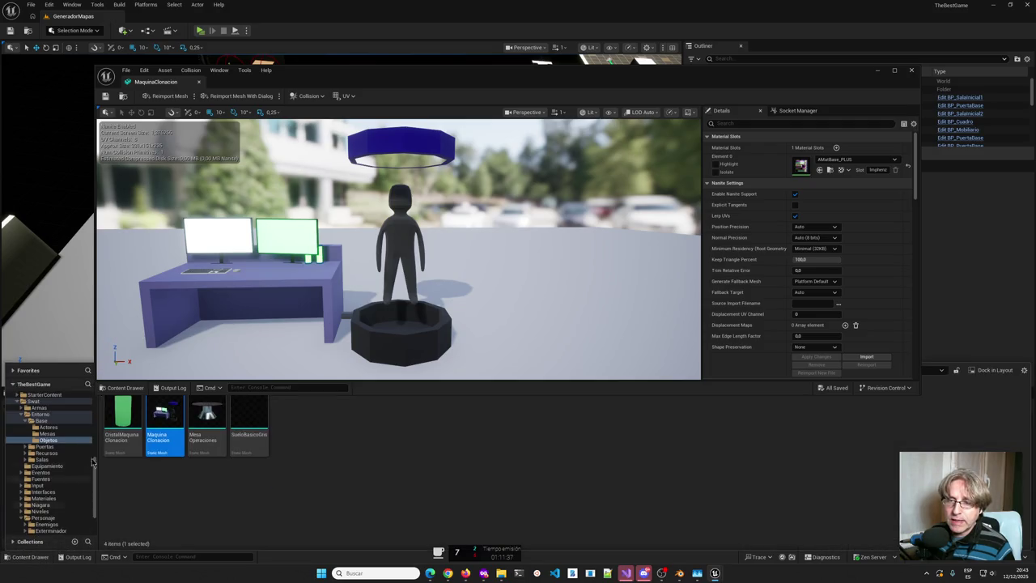
pyautogui.click(58, 434)
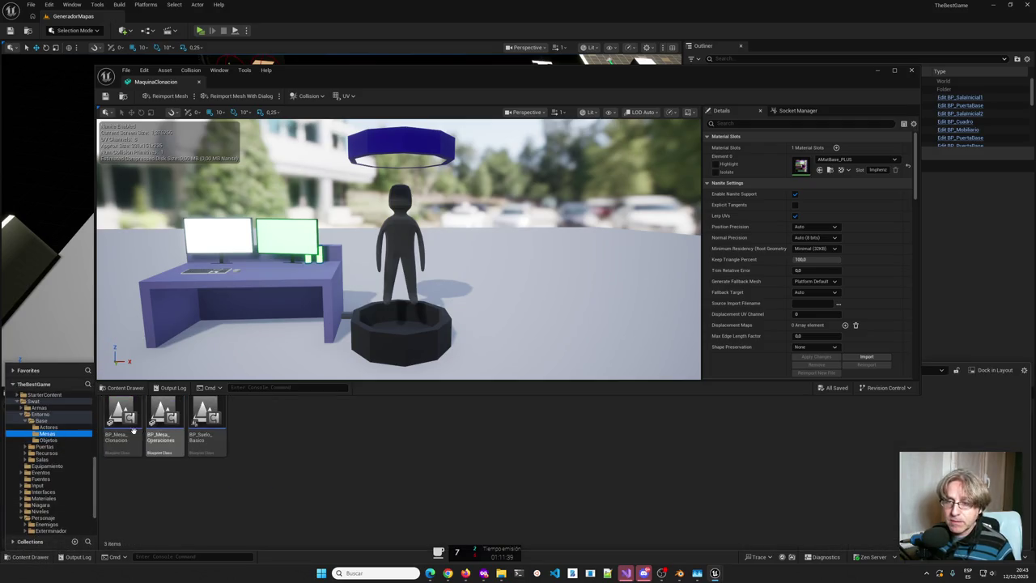
pyautogui.click(48, 427)
# Preview BP_ACT_Mesa_Clonacion's desk and clone tube in its Viewport, then close it and minimize Unreal.
pyautogui.doubleClick(121, 426)
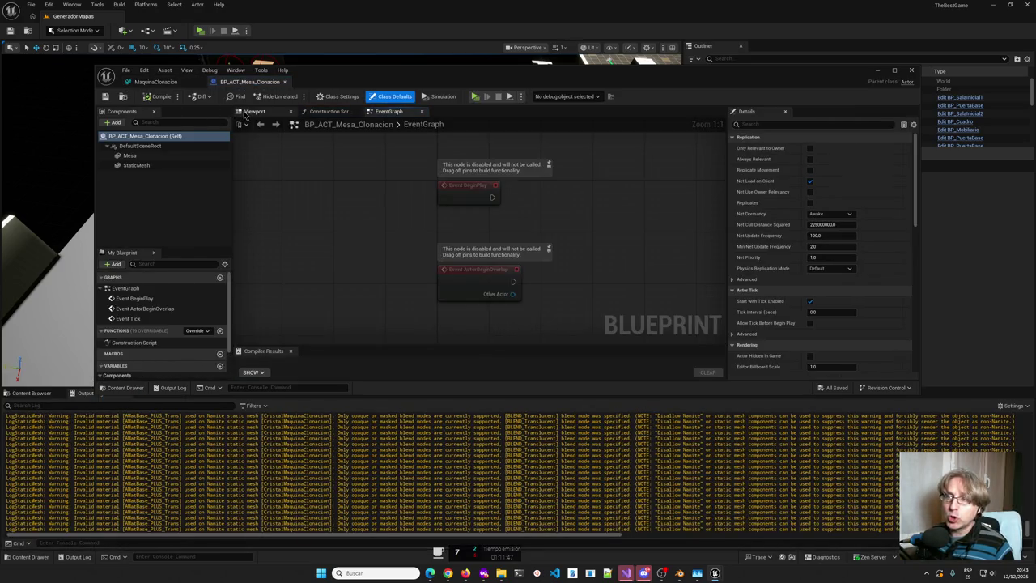
pyautogui.click(254, 111)
pyautogui.scroll(-3, 508, 237)
pyautogui.moveTo(585, 219); pyautogui.dragTo(564, 232)
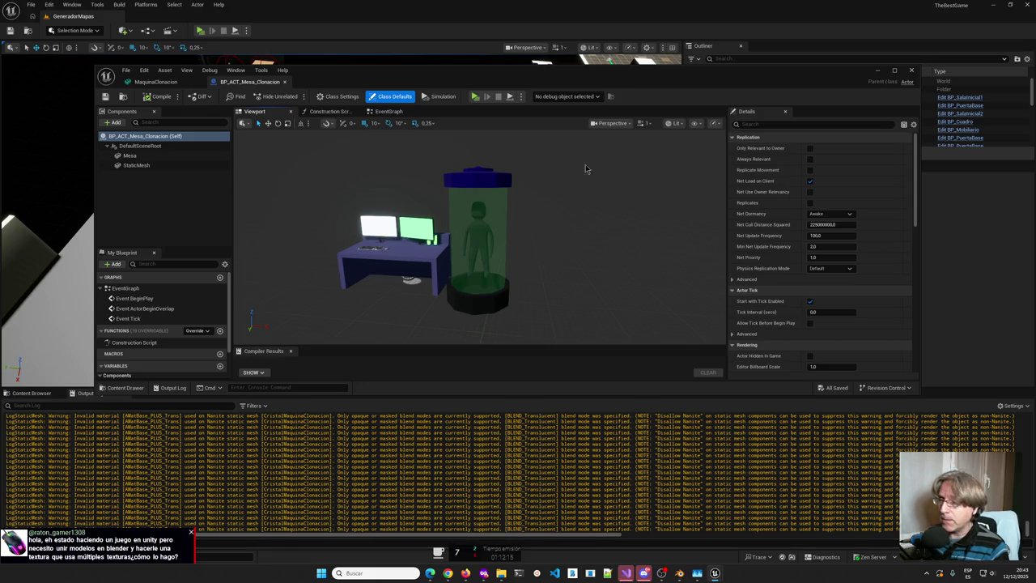
pyautogui.click(878, 70)
pyautogui.click(994, 4)
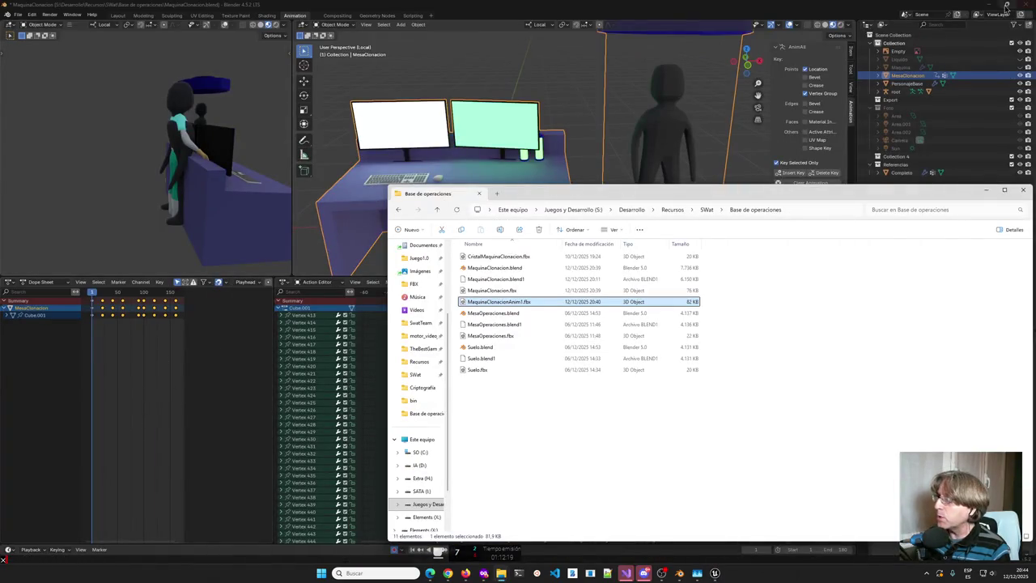
# Minimize Blender and Firefox, then bring Visual Studio's TheBestGame solution to the front.
pyautogui.click(988, 4)
pyautogui.click(989, 5)
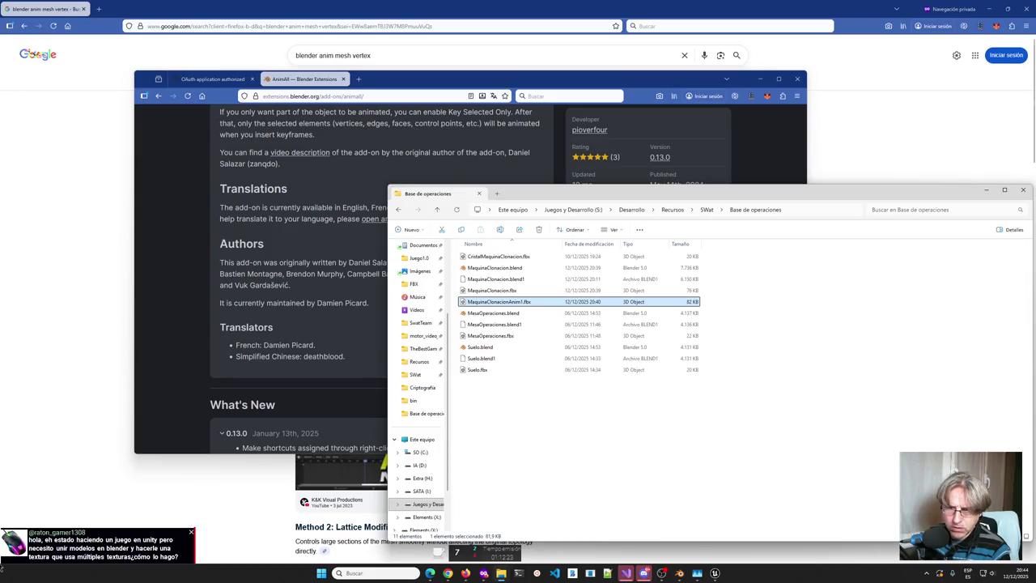
pyautogui.click(989, 8)
pyautogui.click(990, 8)
pyautogui.click(989, 8)
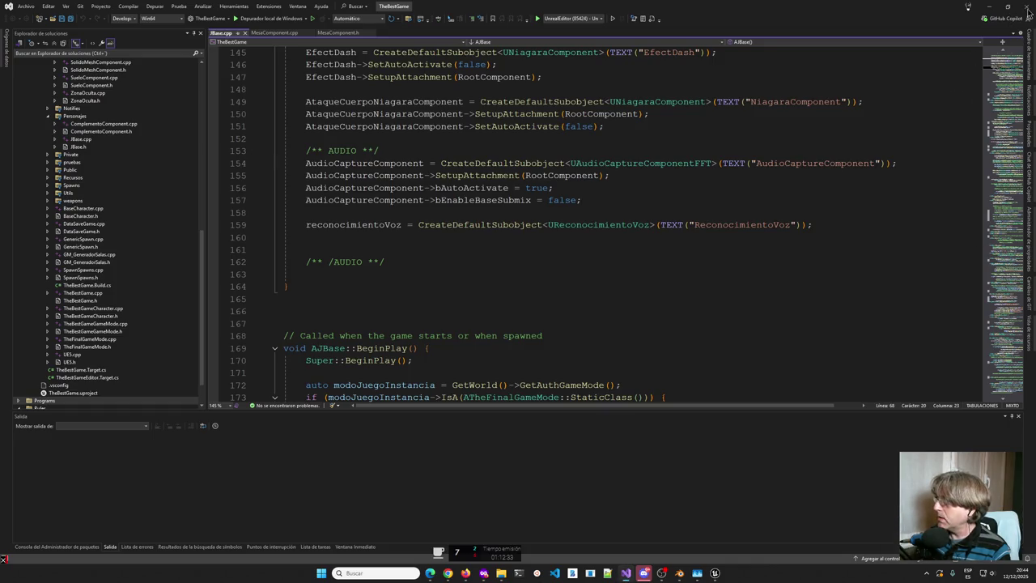
# Search Start for 'unity' and launch Unity, retrying after a broken-shortcut warning.
pyautogui.click(322, 573)
pyautogui.write('un')
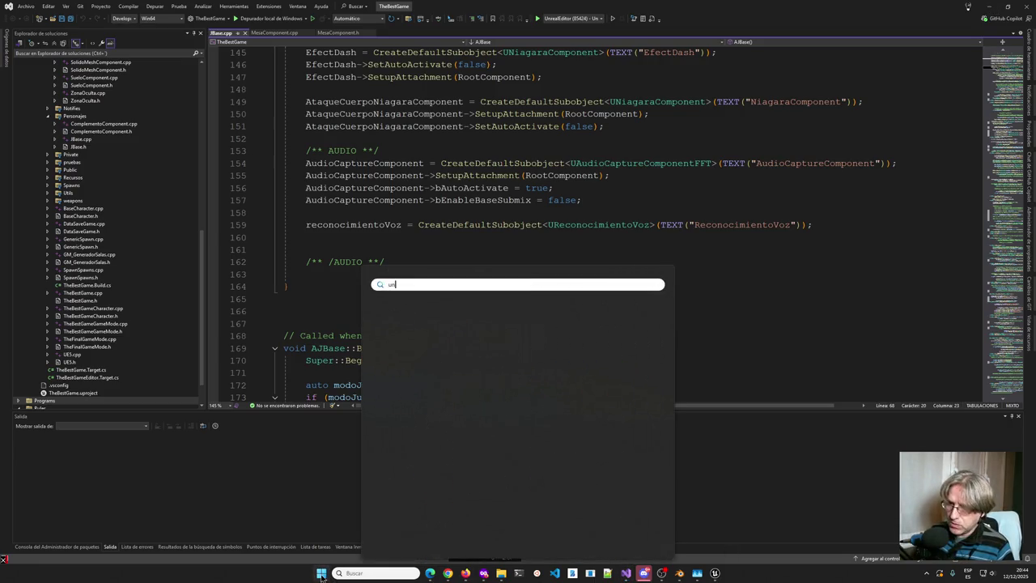
pyautogui.write('i')
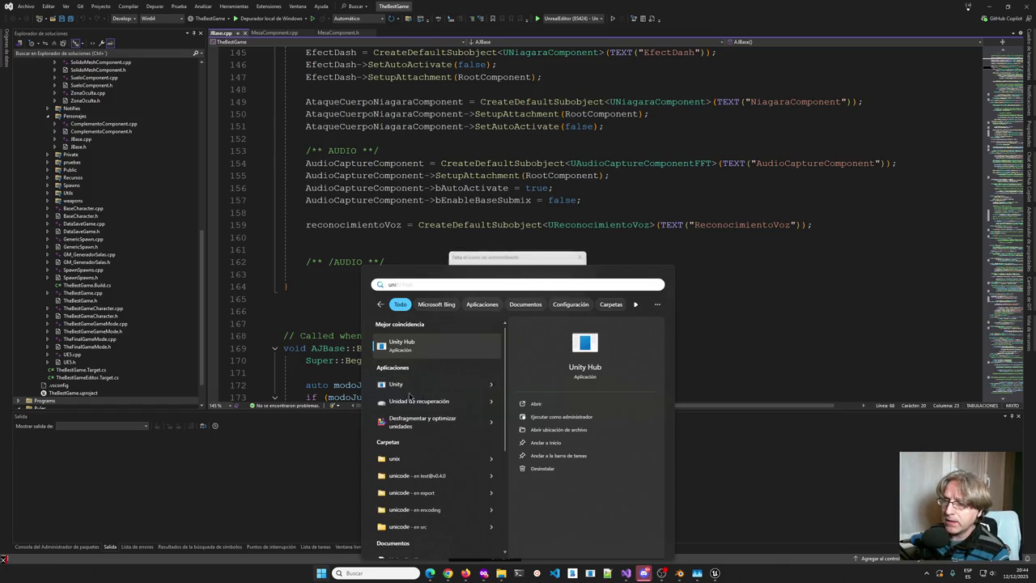
pyautogui.click(410, 394)
pyautogui.click(571, 309)
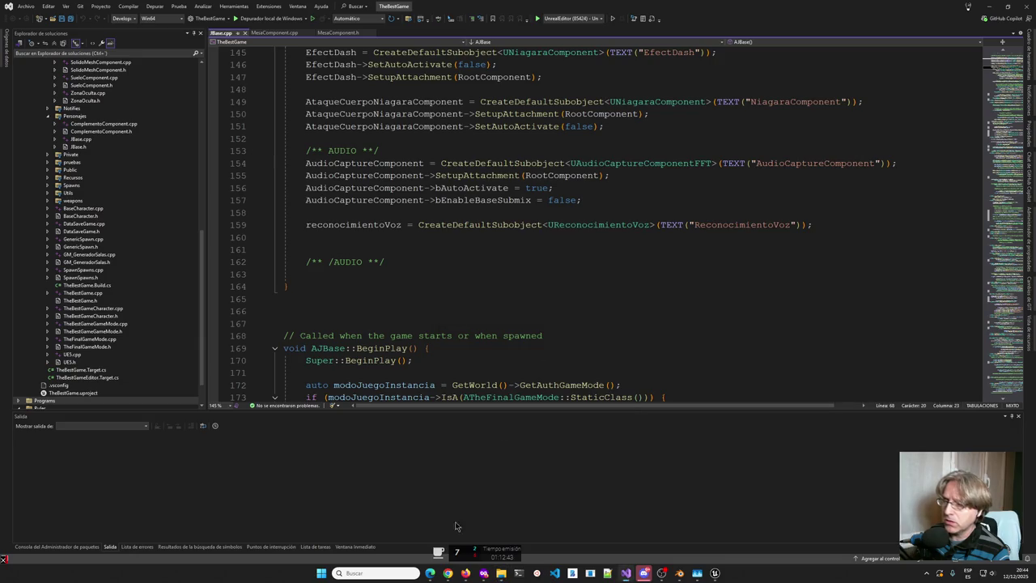
pyautogui.click(321, 573)
pyautogui.write('u')
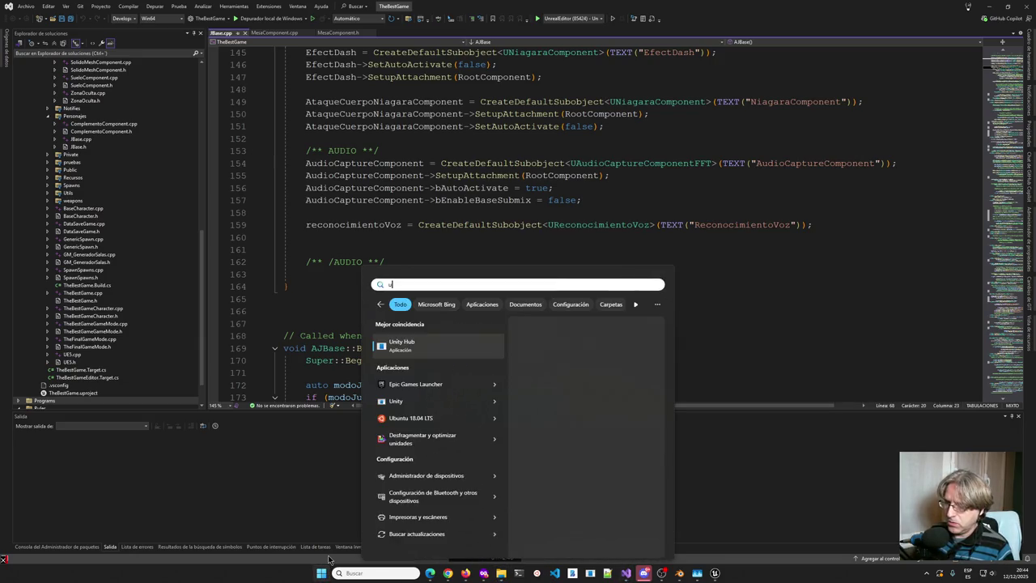
pyautogui.write('nit')
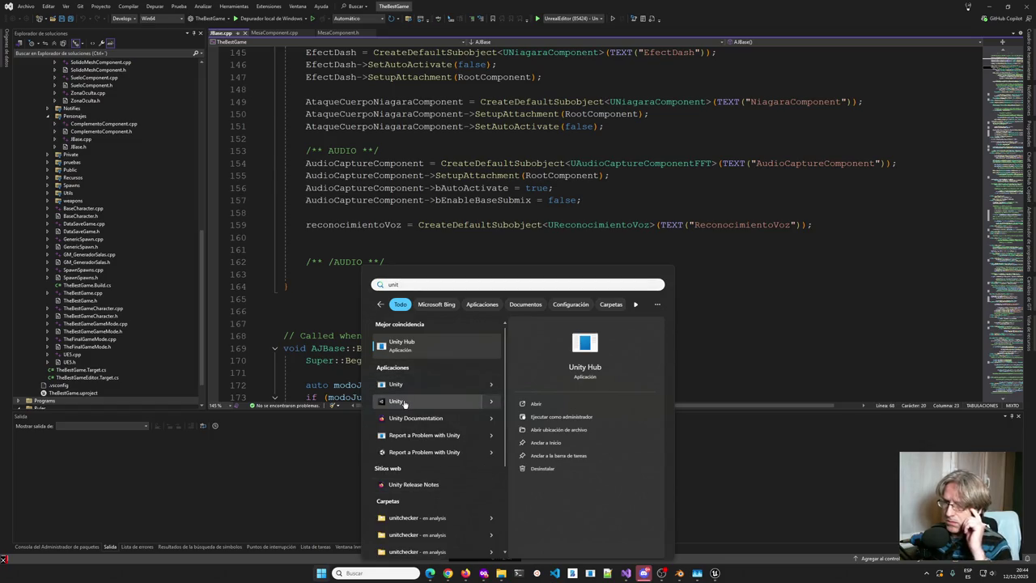
pyautogui.click(404, 402)
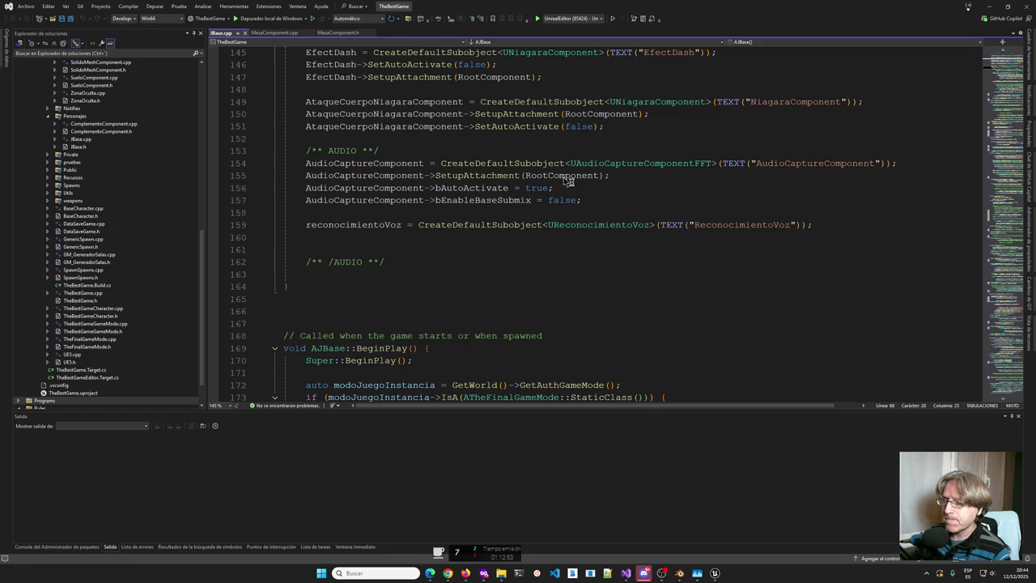
# Close the Unreal Editor and bring Blender's cloning-machine scene back to the front.
pyautogui.rightClick(625, 573)
pyautogui.click(610, 555)
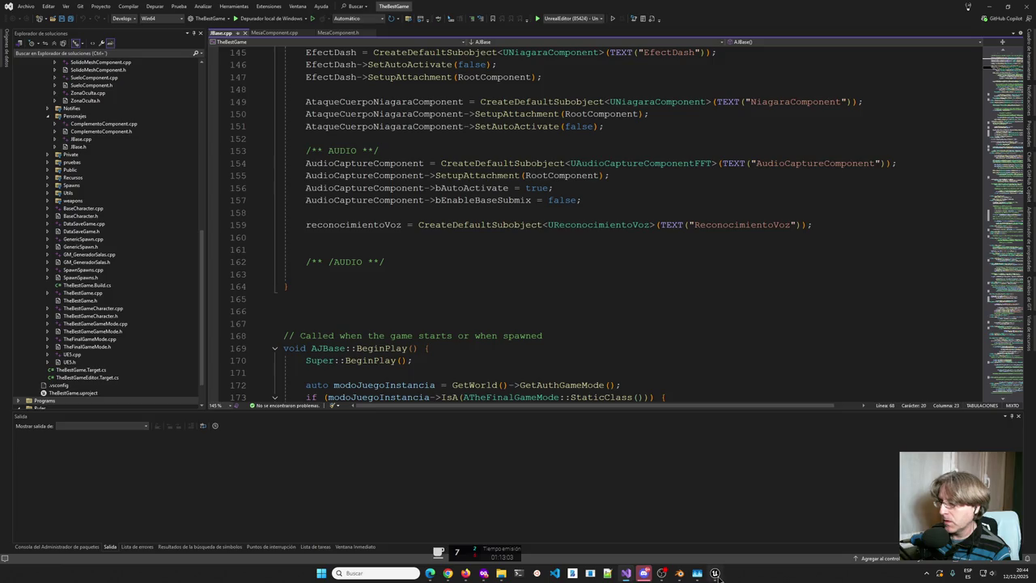
pyautogui.click(715, 573)
pyautogui.click(1026, 5)
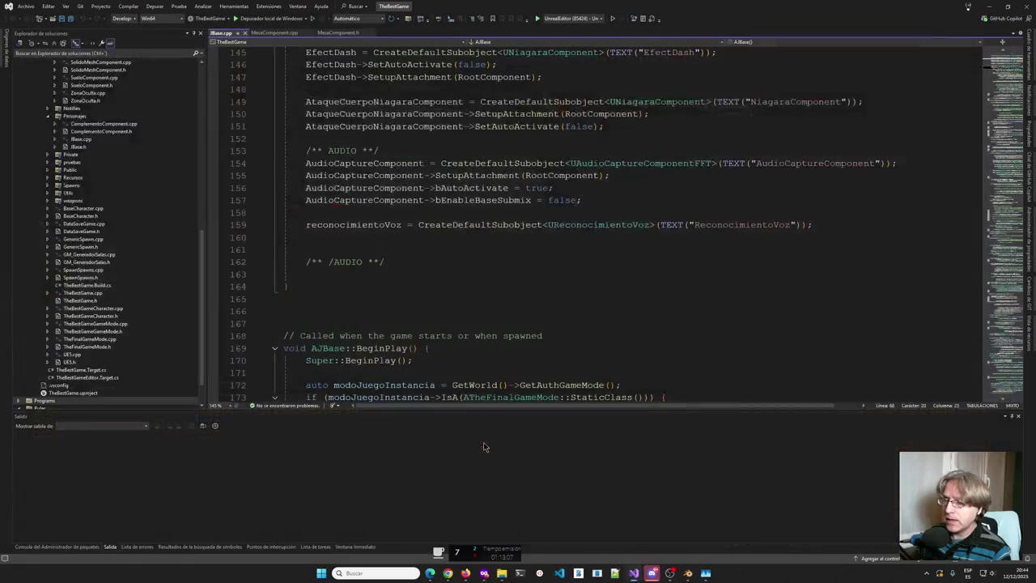
pyautogui.click(689, 573)
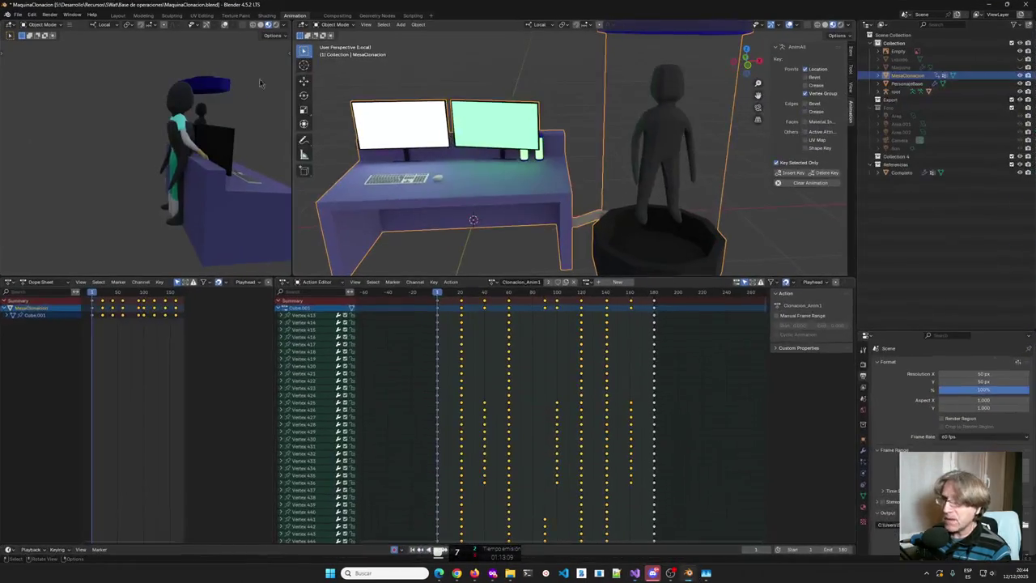
# Save the MaquinaClonacion scene with File > Save and close Blender.
pyautogui.click(17, 15)
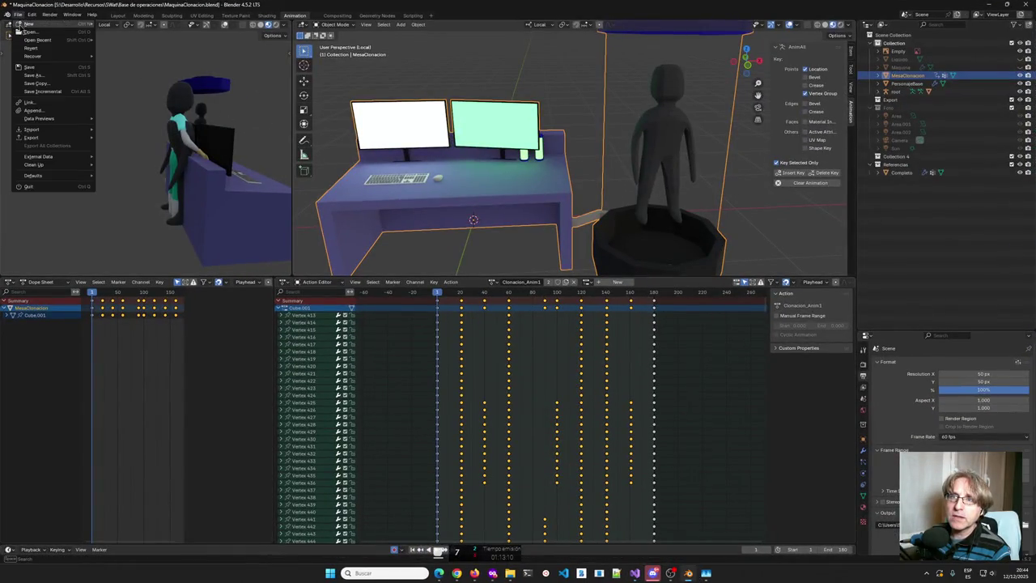
pyautogui.click(29, 68)
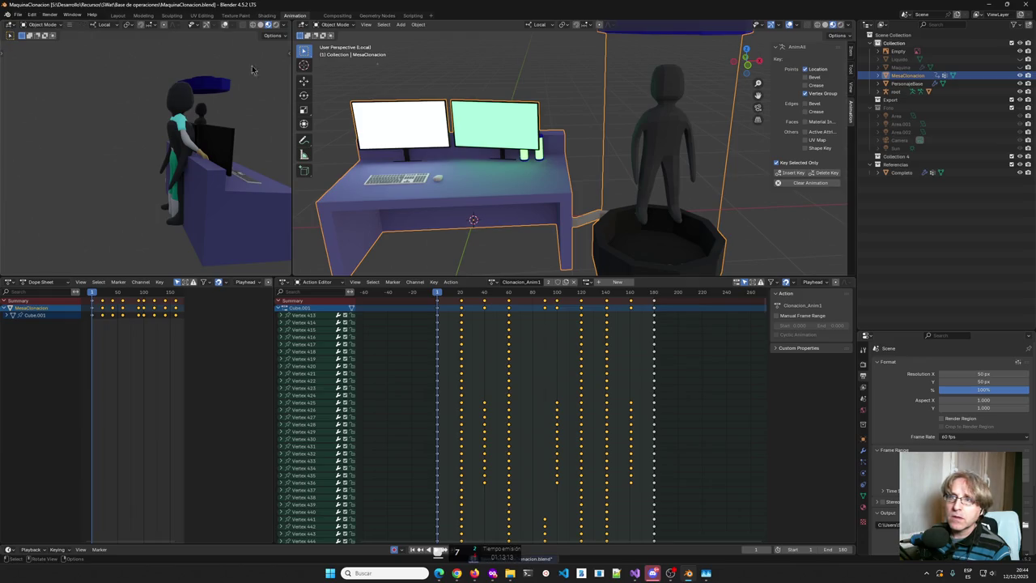
pyautogui.click(1026, 4)
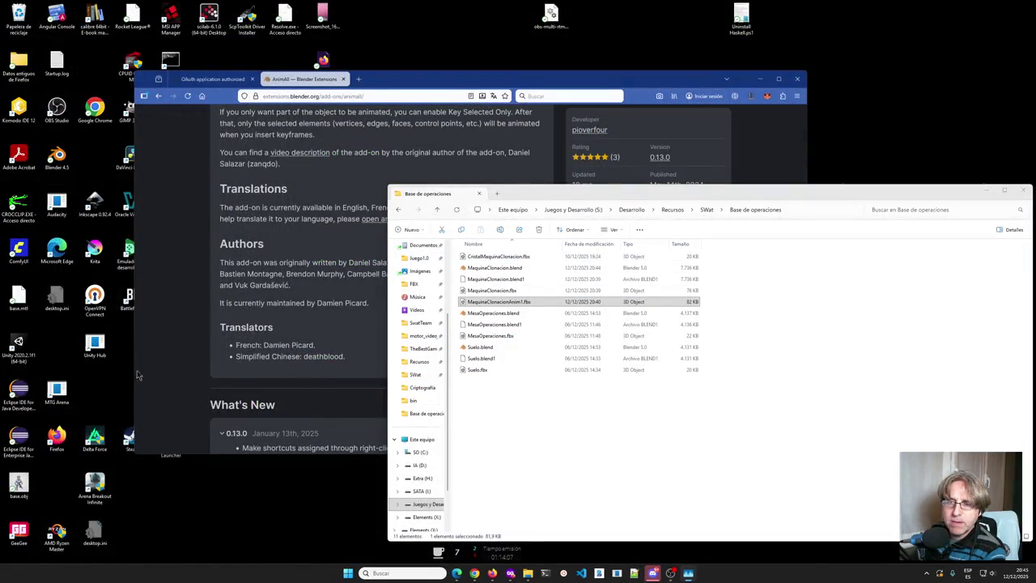
# Move Firefox aside, start and cancel a 'uni' Start search, then minimize Firefox.
pyautogui.moveTo(368, 78); pyautogui.dragTo(567, 66)
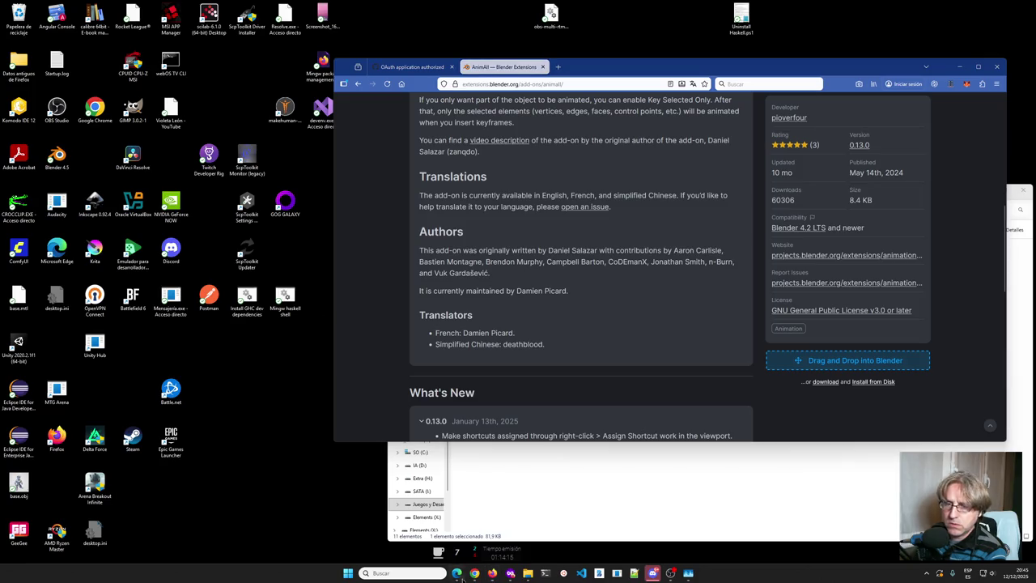
pyautogui.click(348, 573)
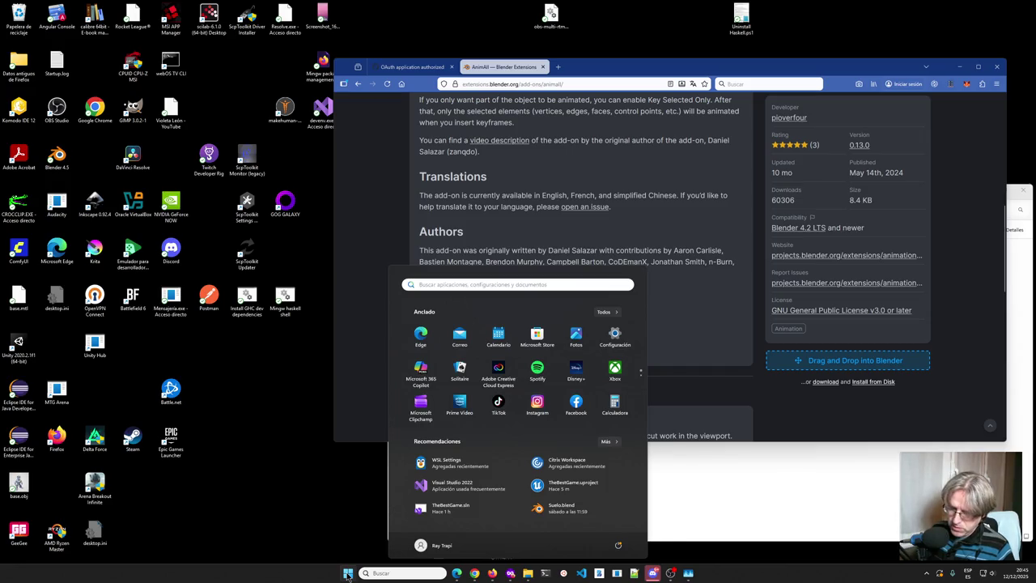
pyautogui.write('uni')
pyautogui.press('Escape')
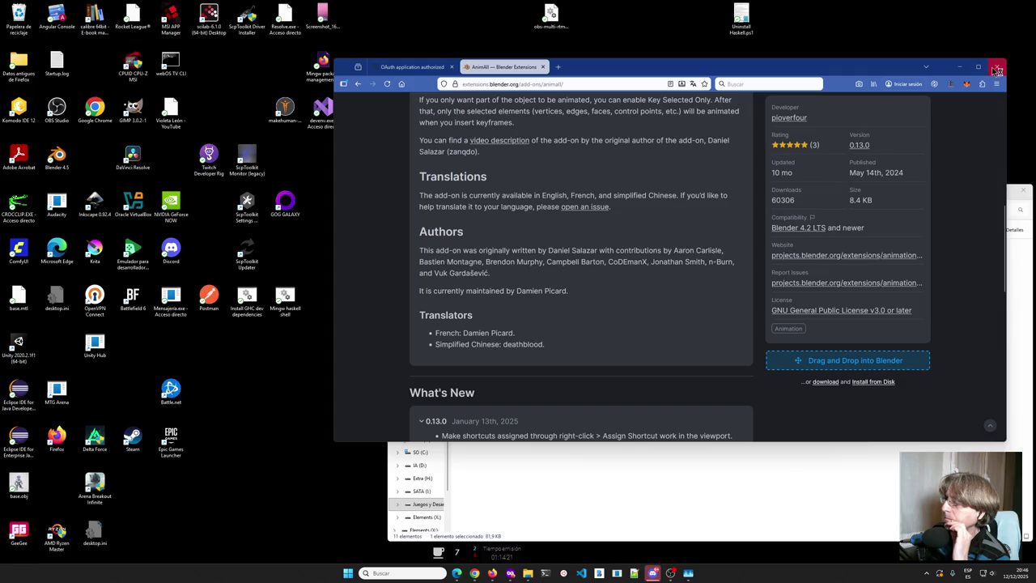
pyautogui.click(960, 69)
# Move the Base de operaciones window to the upper right, minimize TheBestGame2, and open Start.
pyautogui.moveTo(624, 191); pyautogui.dragTo(777, 63)
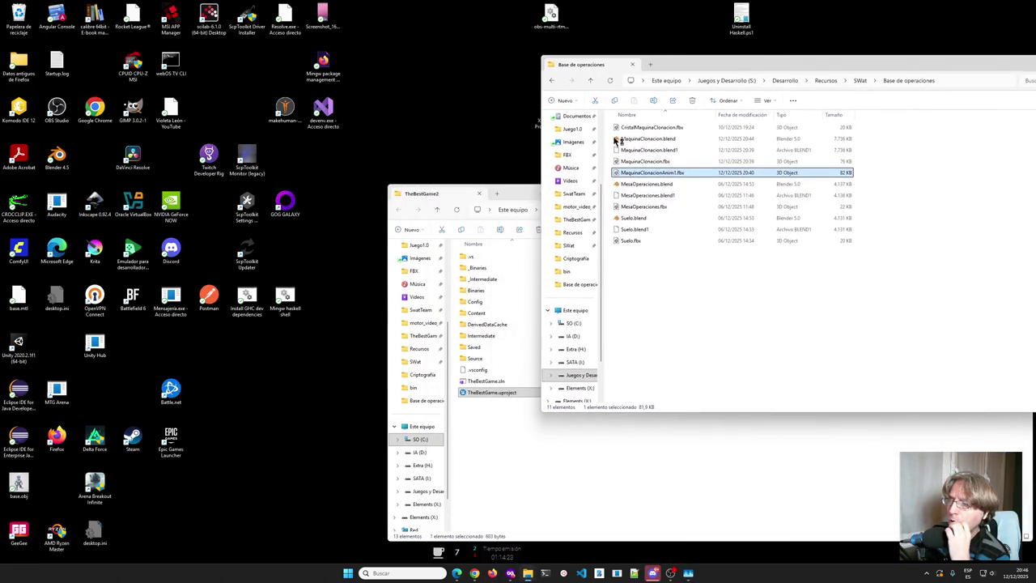
pyautogui.moveTo(519, 195); pyautogui.dragTo(348, 210)
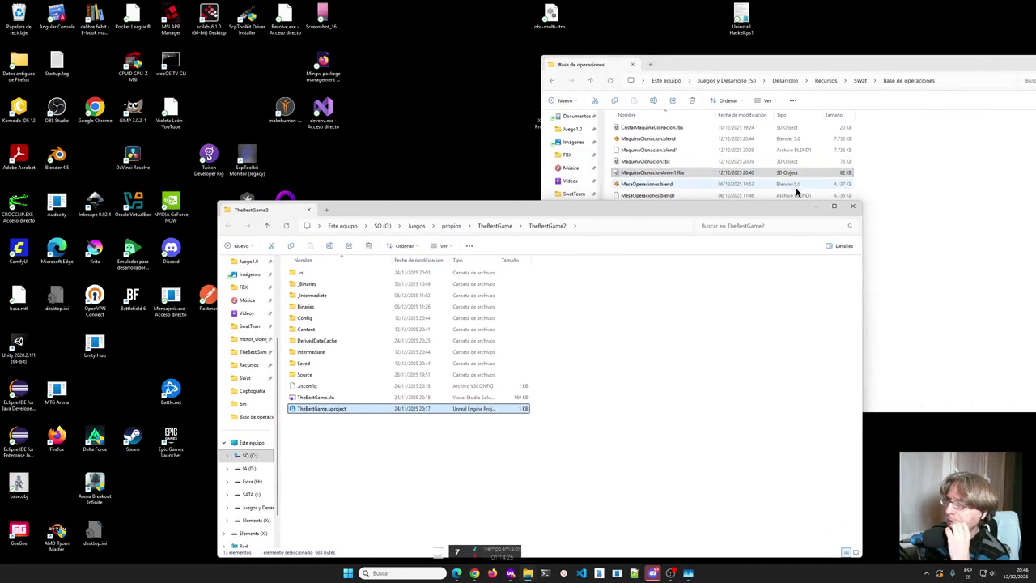
pyautogui.click(815, 205)
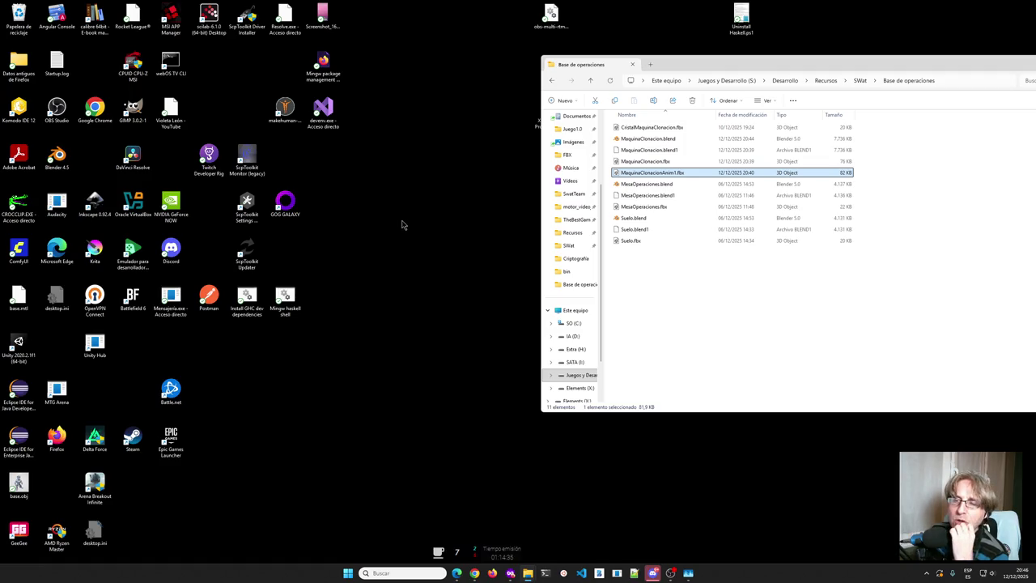
pyautogui.doubleClick(19, 343)
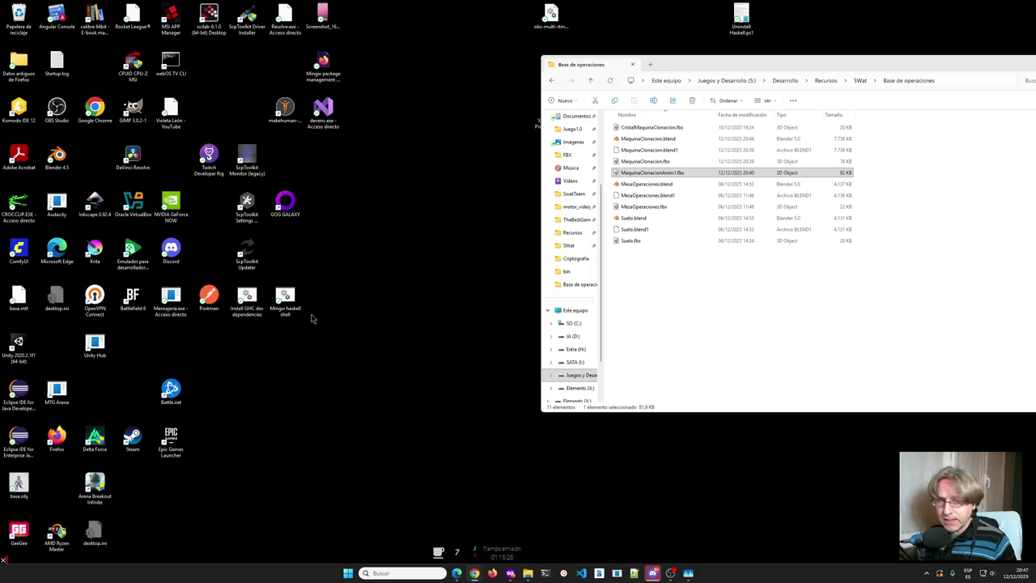
pyautogui.click(347, 572)
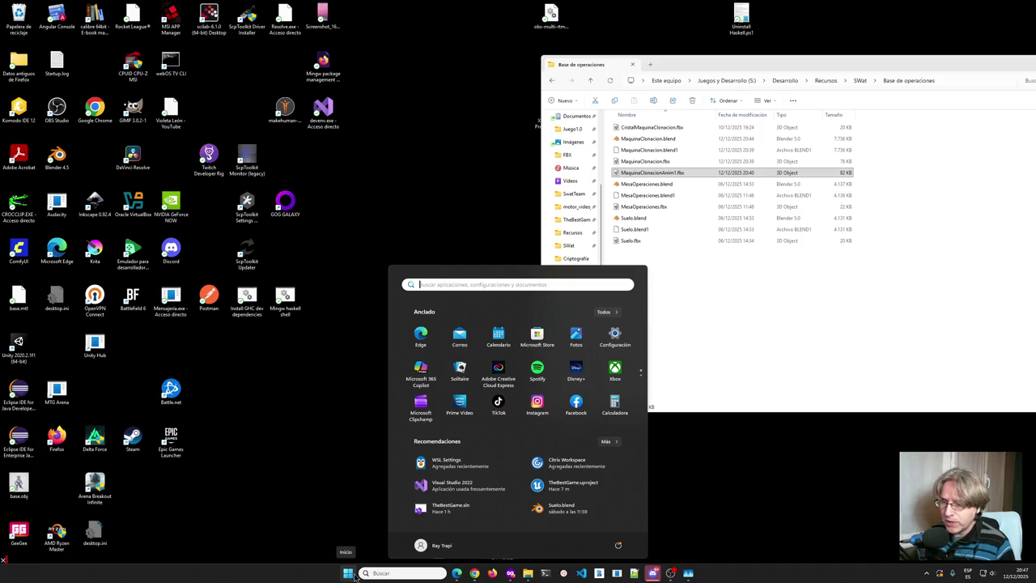
# Search Start for 'blender', launch Blender 4.5, and dismiss its welcome splash.
pyautogui.write('l')
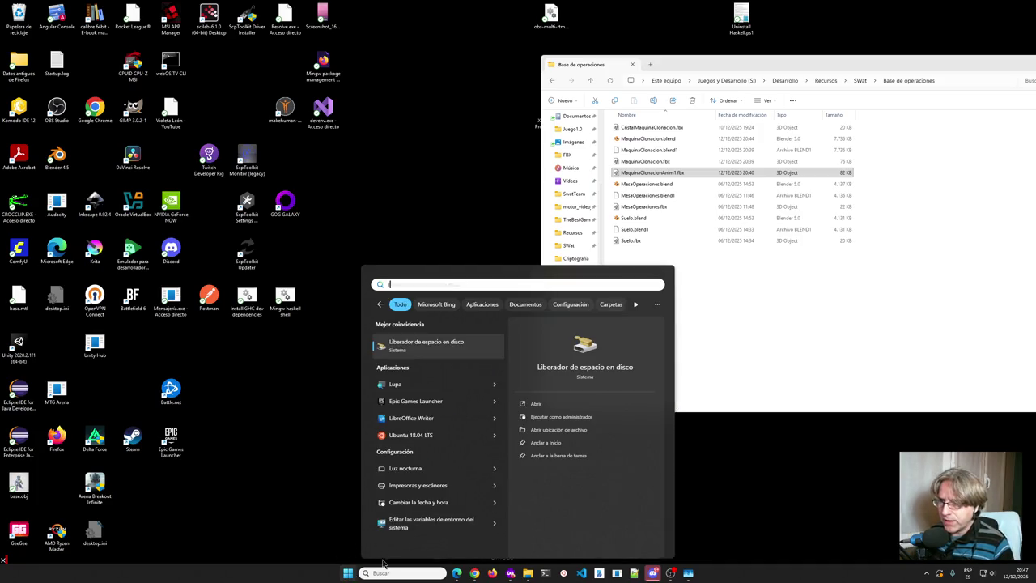
pyautogui.click(389, 572)
pyautogui.write('ble')
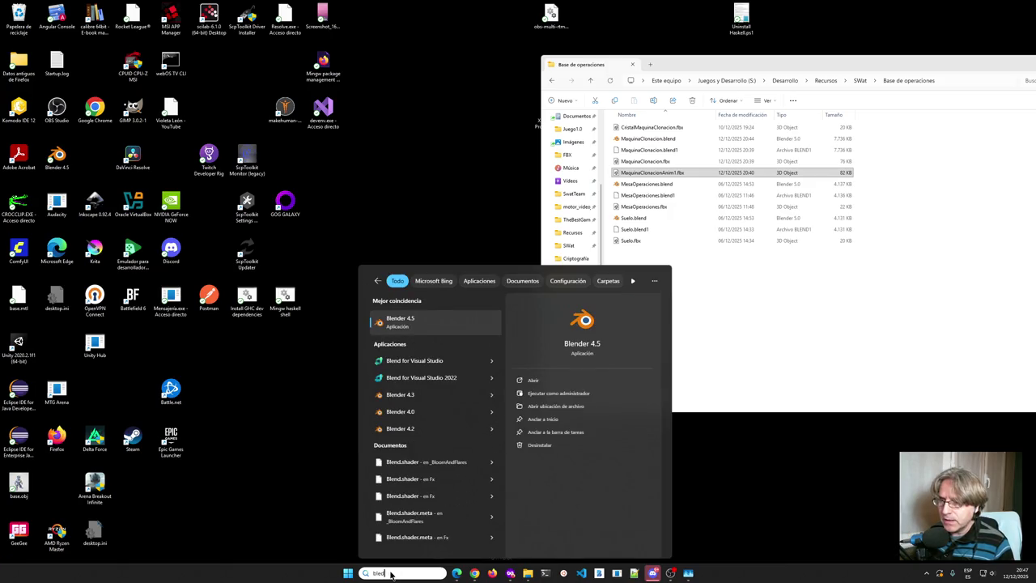
pyautogui.write('d')
pyautogui.press('BackSpace')
pyautogui.write('nder 4.5')
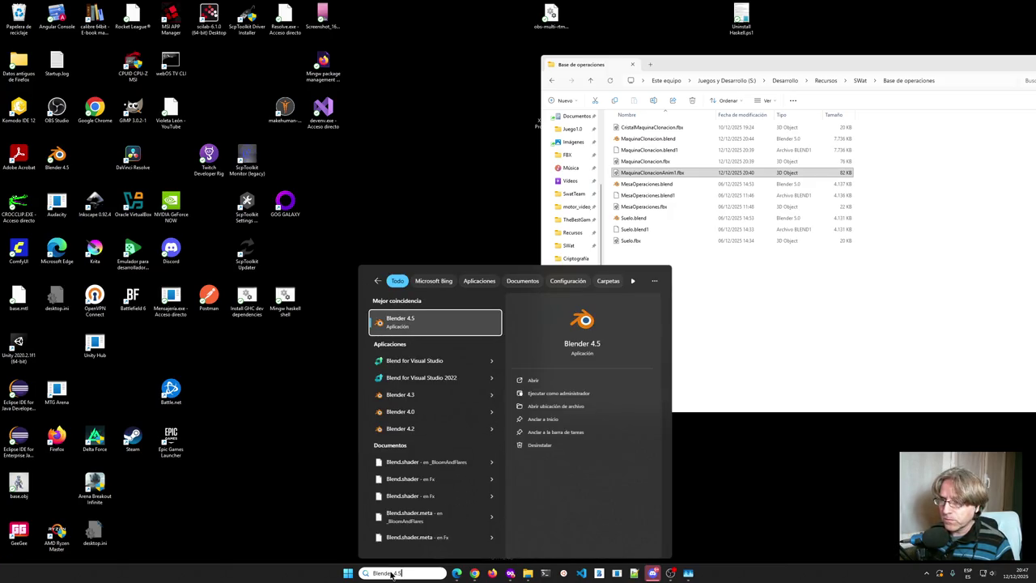
pyautogui.press('Return')
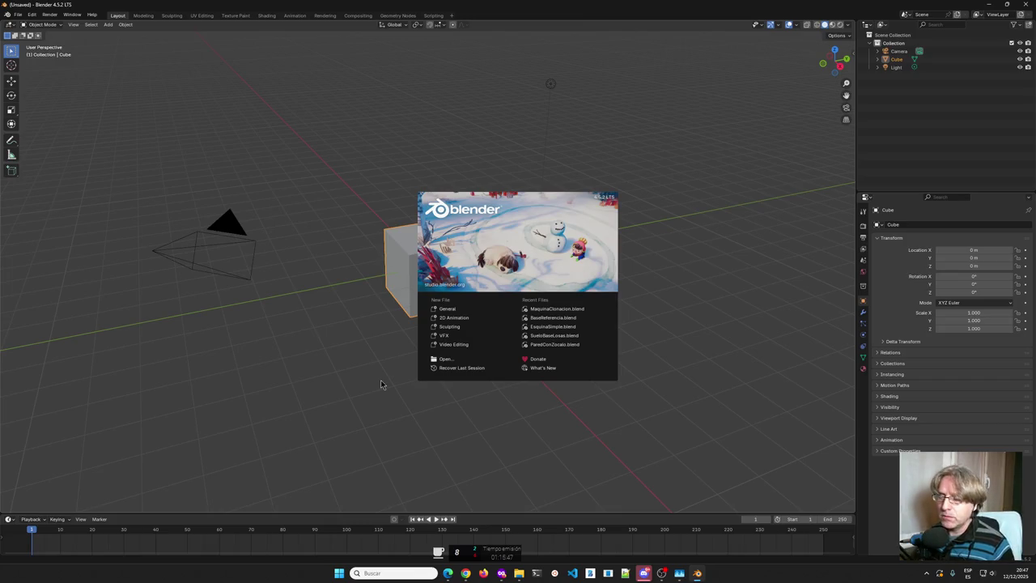
pyautogui.click(380, 380)
# Box-select and delete the default light and camera.
pyautogui.moveTo(492, 44); pyautogui.dragTo(385, 196)
pyautogui.press('Delete')
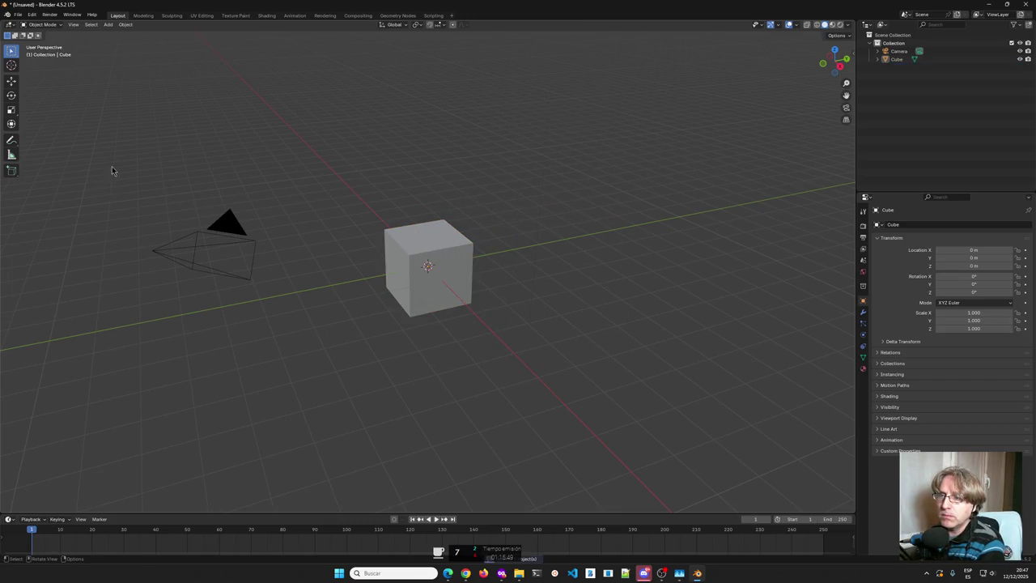
pyautogui.moveTo(111, 171); pyautogui.dragTo(301, 364)
pyautogui.press('Delete')
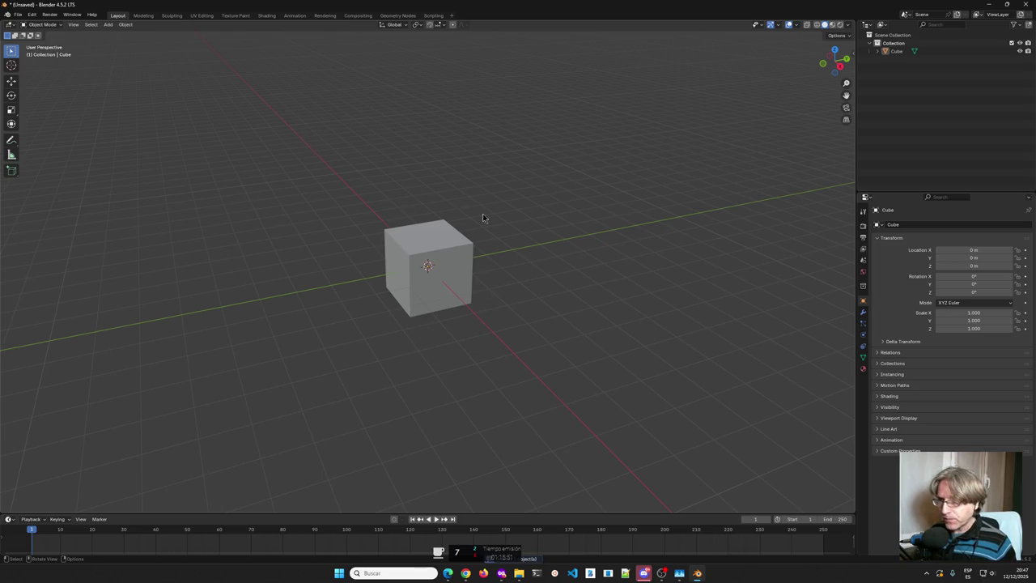
# Select the Cube and show its Object Data properties.
pyautogui.moveTo(427, 240); pyautogui.dragTo(492, 213, button='middle')
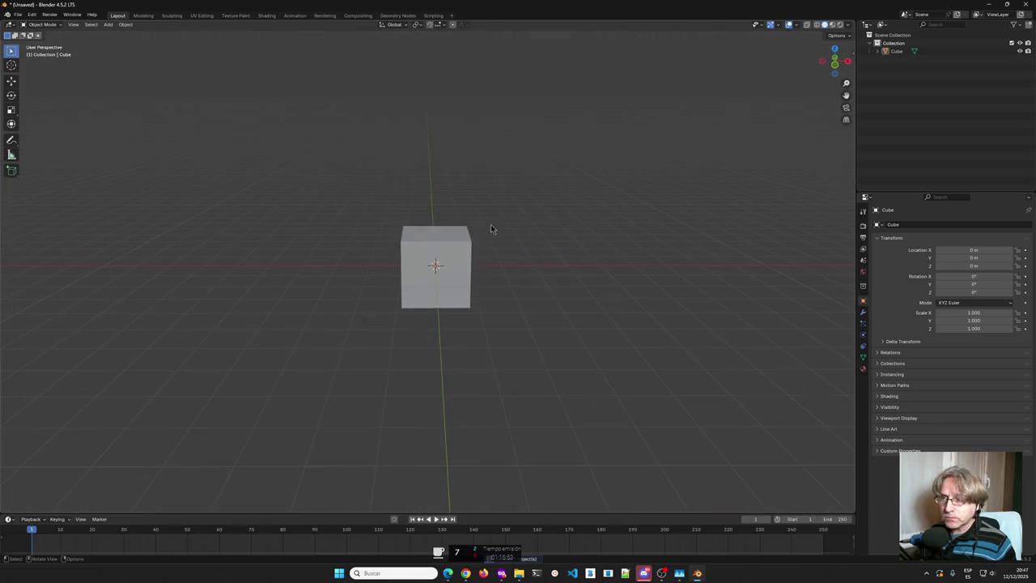
pyautogui.click(446, 255)
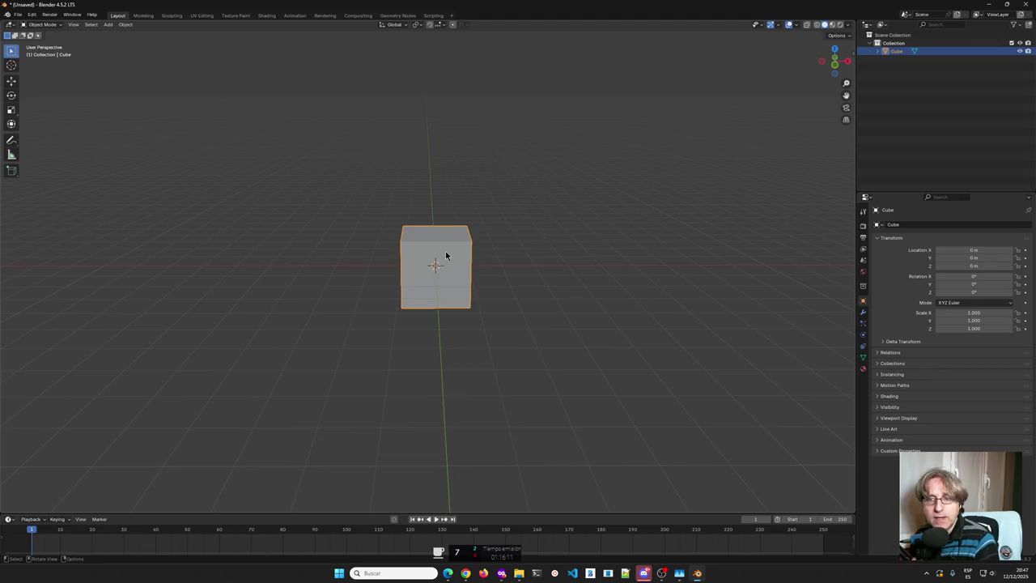
pyautogui.click(863, 357)
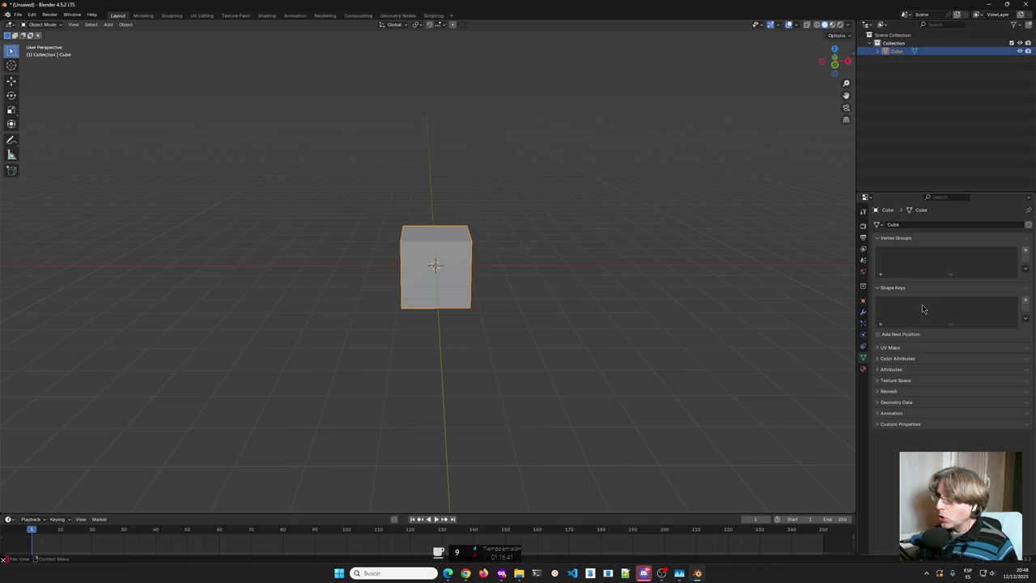
# Add a basis shape key and rename it Basico.
pyautogui.click(1025, 300)
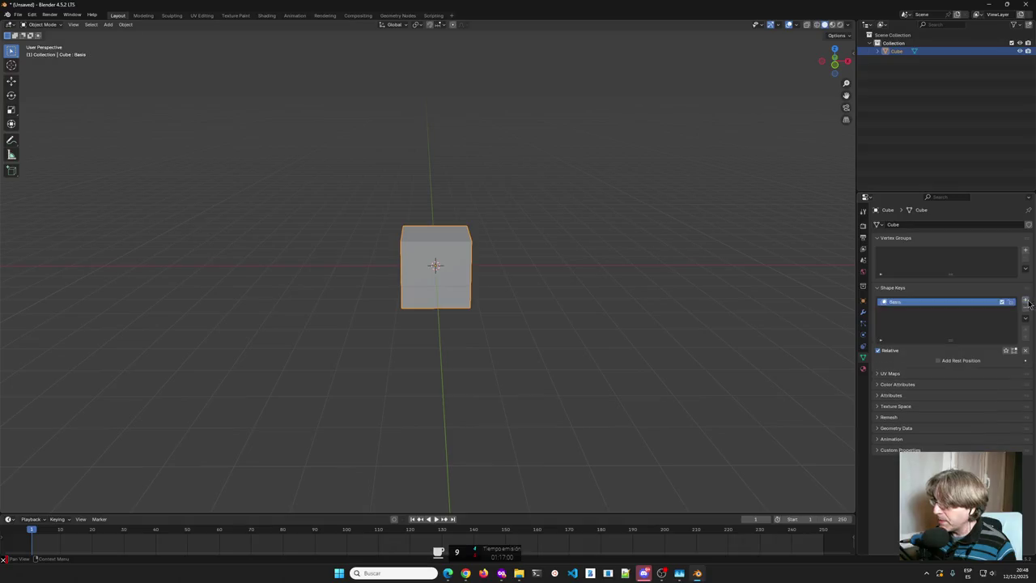
pyautogui.doubleClick(906, 302)
pyautogui.write('BAse')
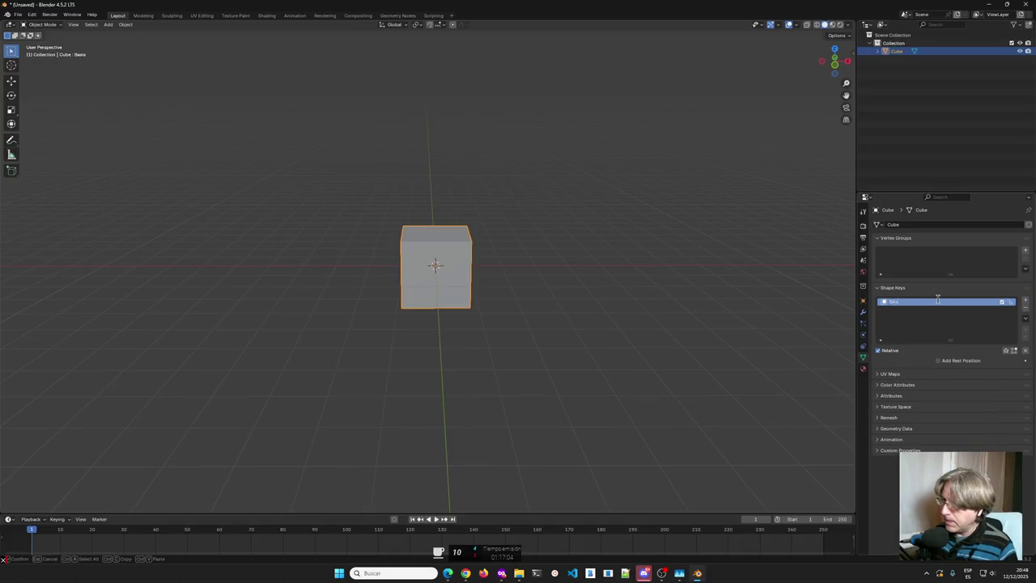
pyautogui.press('Return')
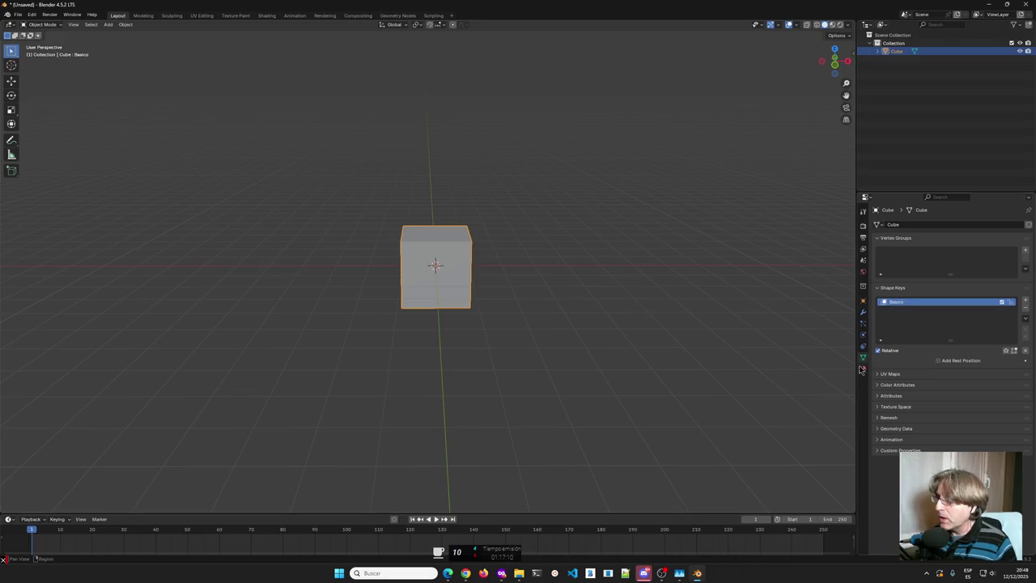
# In Edit Mode, cut a vertical and a horizontal edge loop into the cube.
pyautogui.press('Tab')
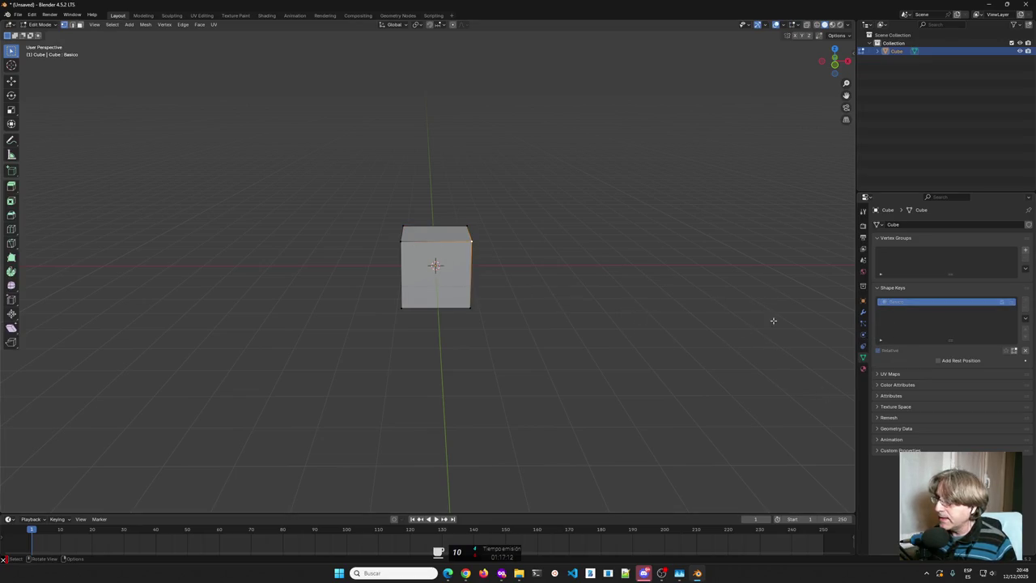
pyautogui.hotkey('ctrl', 'r')
pyautogui.click(431, 231)
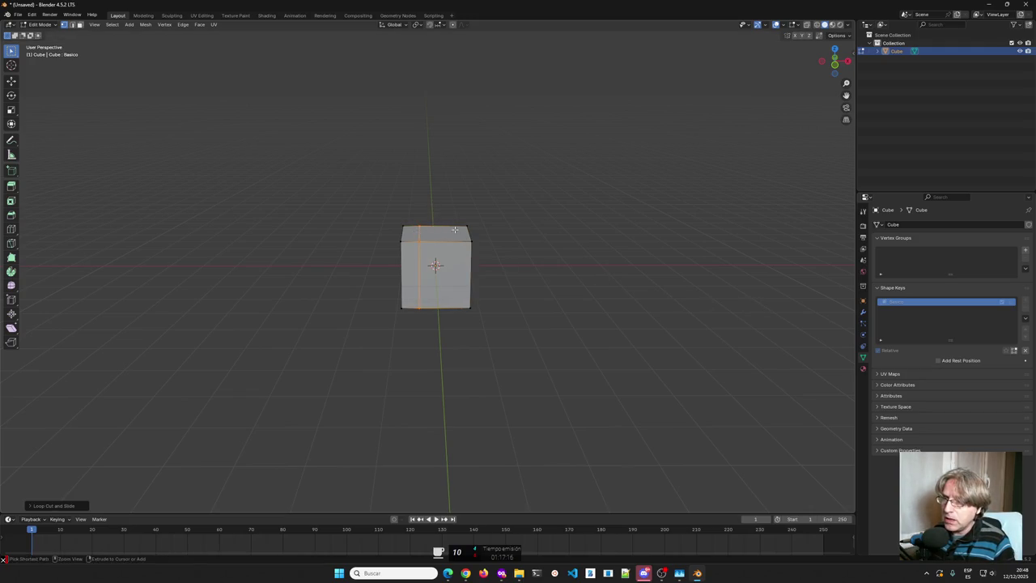
pyautogui.click(450, 230)
pyautogui.hotkey('ctrl', 'r')
pyautogui.click(403, 261)
pyautogui.click(402, 262)
# Cut two more horizontal loops and one vertical loop, then add shape key Key 1 in Object Mode.
pyautogui.hotkey('ctrl', 'r')
pyautogui.click(415, 265)
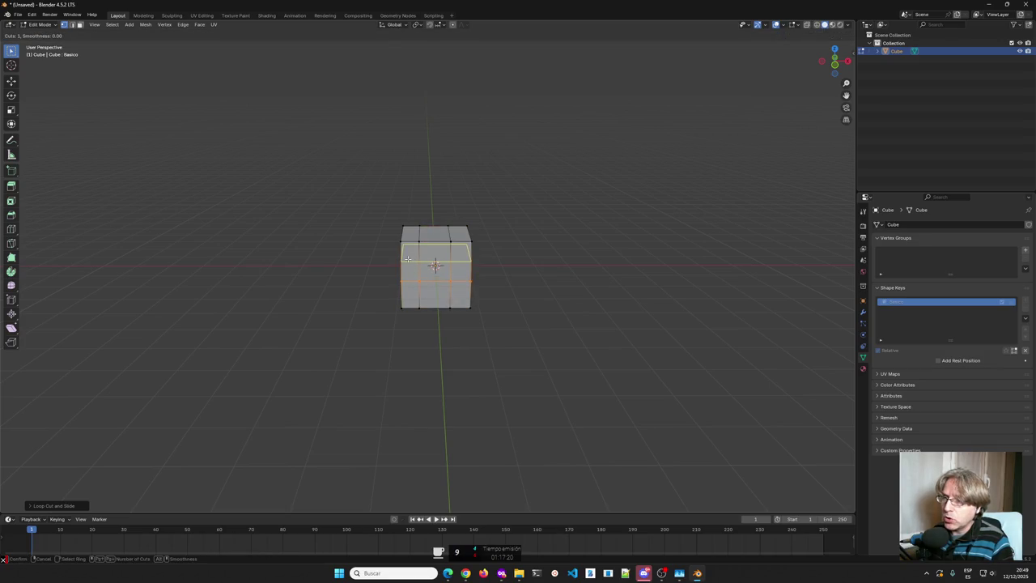
pyautogui.click(419, 261)
pyautogui.moveTo(418, 260)
pyautogui.mouseDown(button='middle')
pyautogui.moveTo(523, 252)
pyautogui.moveTo(438, 256)
pyautogui.mouseUp(button='middle')
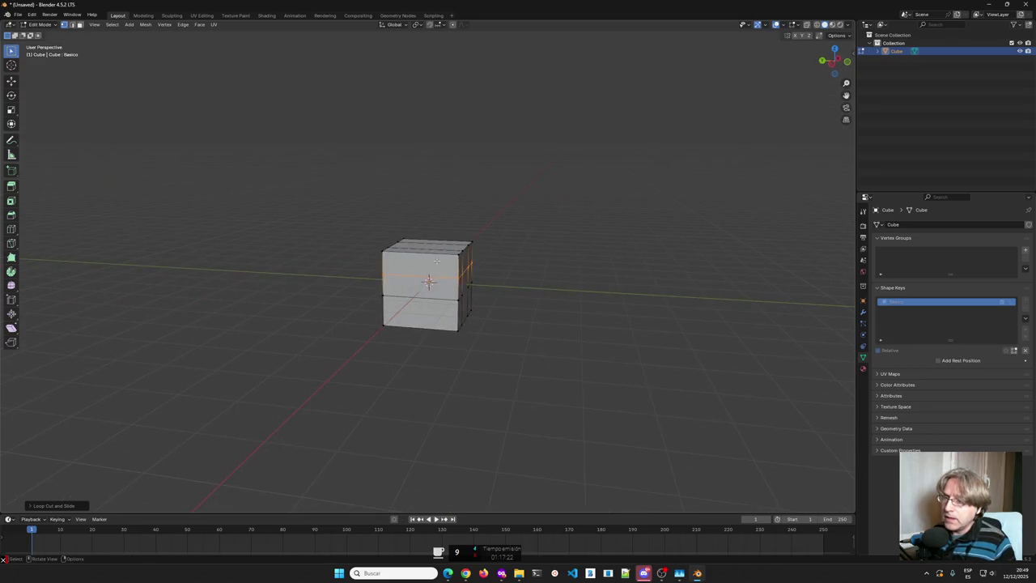
pyautogui.hotkey('ctrl', 'r')
pyautogui.click(437, 256)
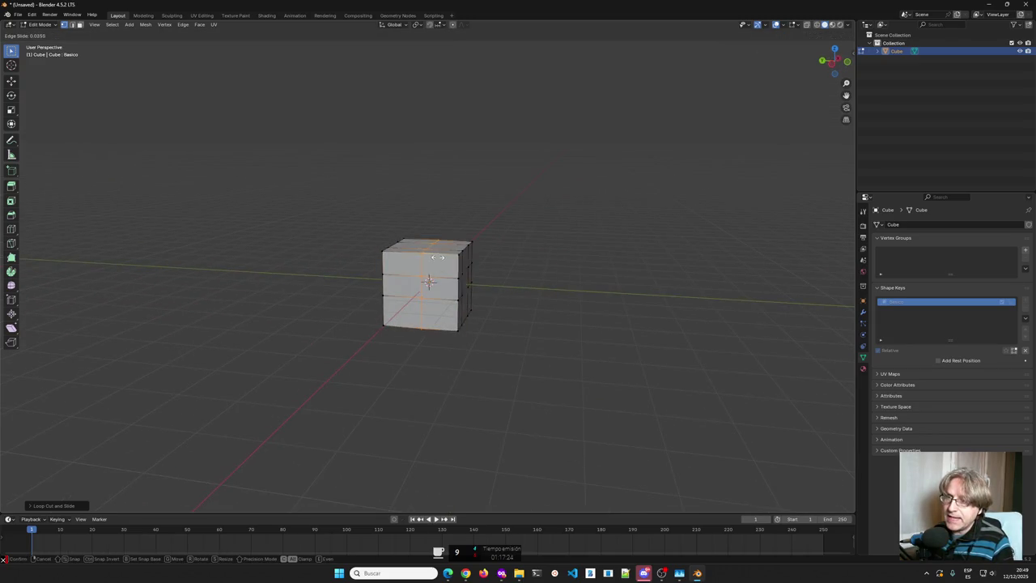
pyautogui.click(449, 263)
pyautogui.hotkey('ctrl', 'r')
pyautogui.click(432, 263)
pyautogui.click(412, 261)
pyautogui.press('Tab')
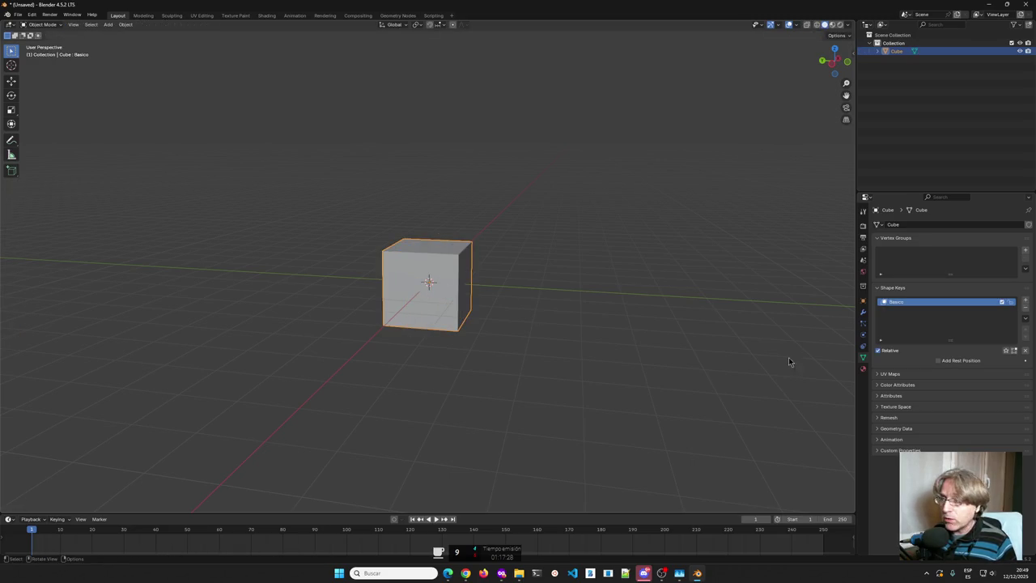
pyautogui.click(1024, 301)
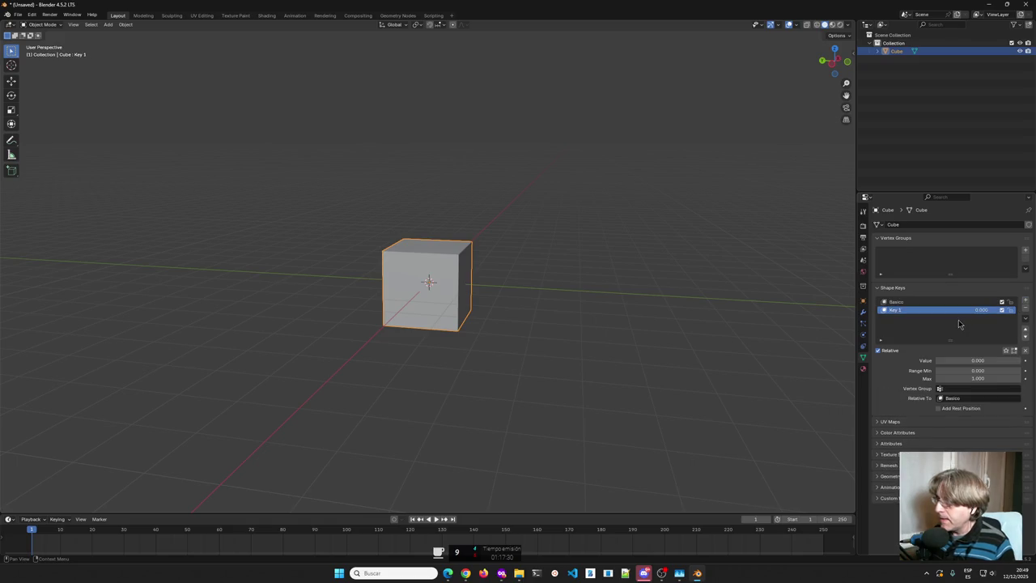
# Rename the second shape key to 'Normal' and set its Value to 1.
pyautogui.doubleClick(897, 310)
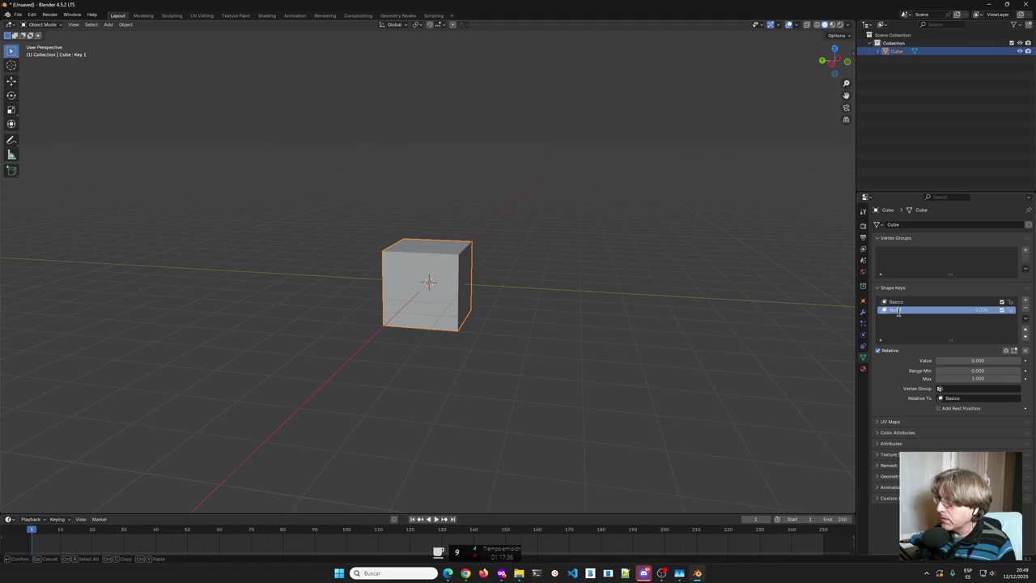
pyautogui.write('Normal')
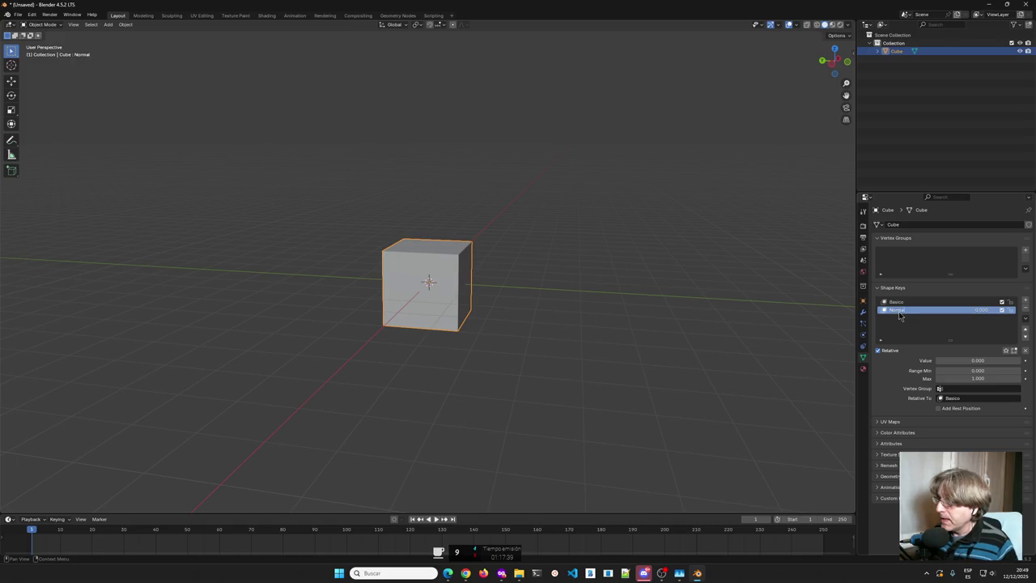
pyautogui.press('Return')
pyautogui.click(961, 302)
pyautogui.click(904, 311)
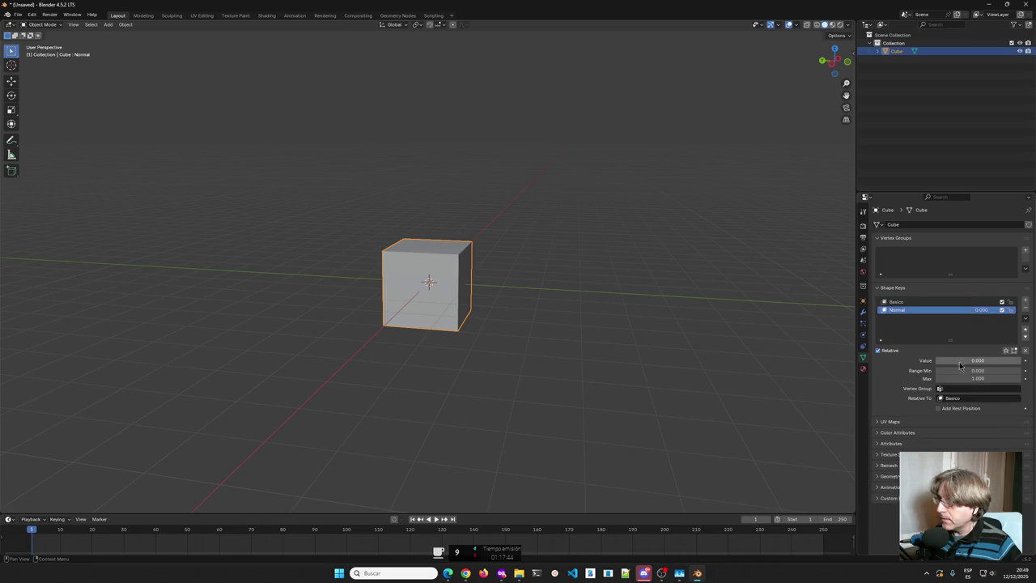
pyautogui.click(974, 361)
pyautogui.write('1')
pyautogui.press('Return')
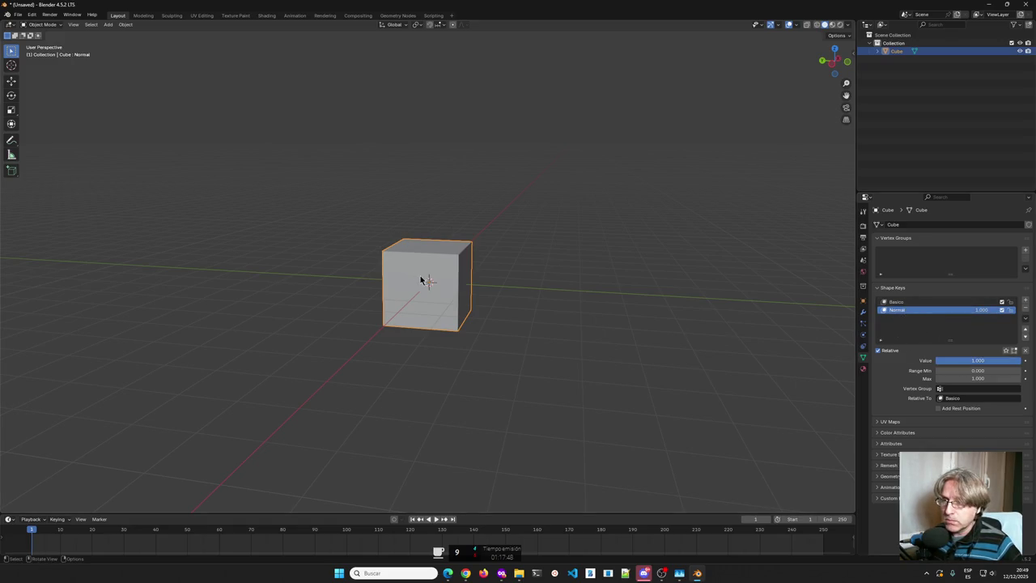
# In Edit Mode, extrude two cube edges into flat flaps on the Normal key.
pyautogui.press('Tab')
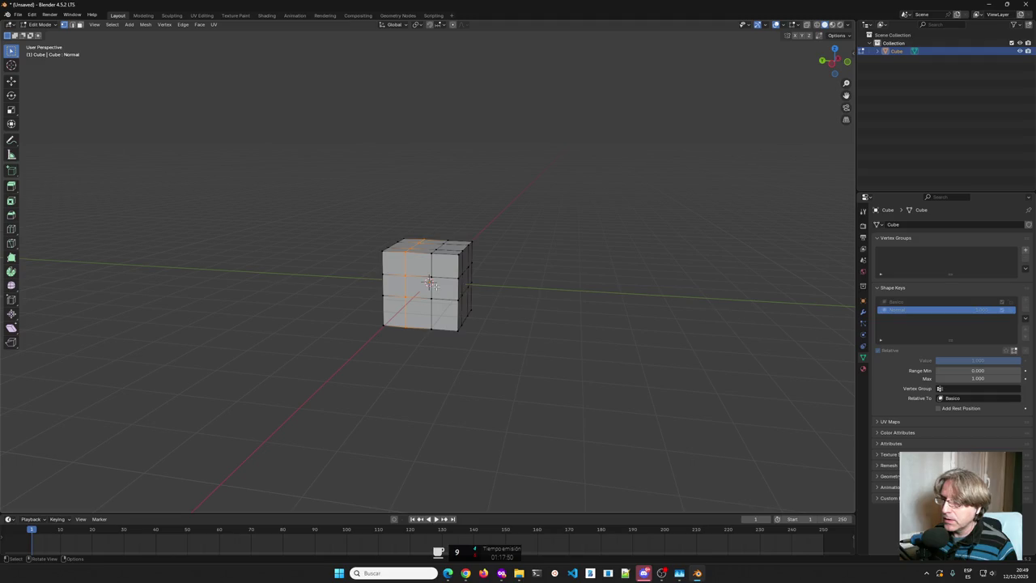
pyautogui.moveTo(411, 284); pyautogui.dragTo(418, 280, button='middle')
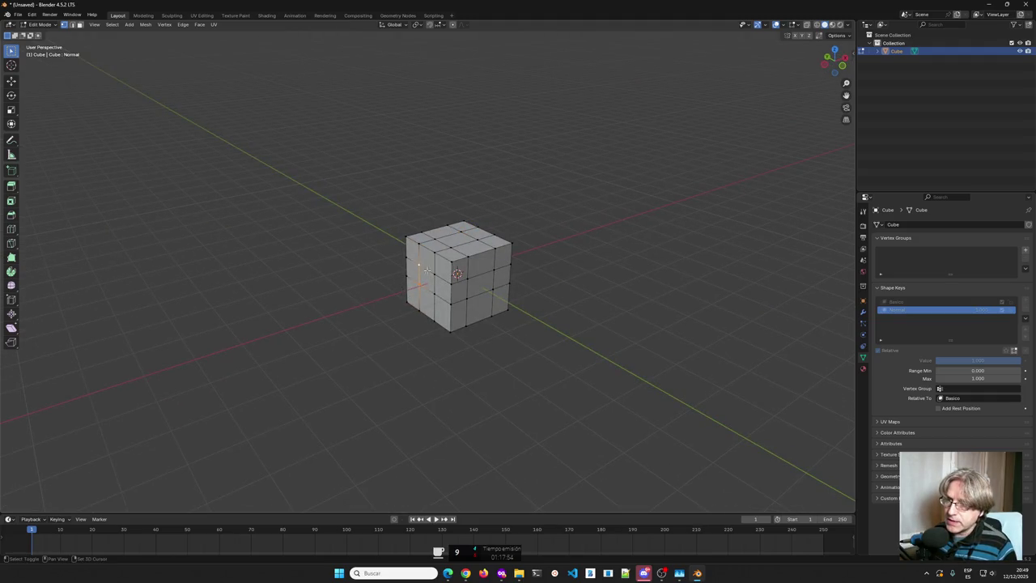
pyautogui.press('e')
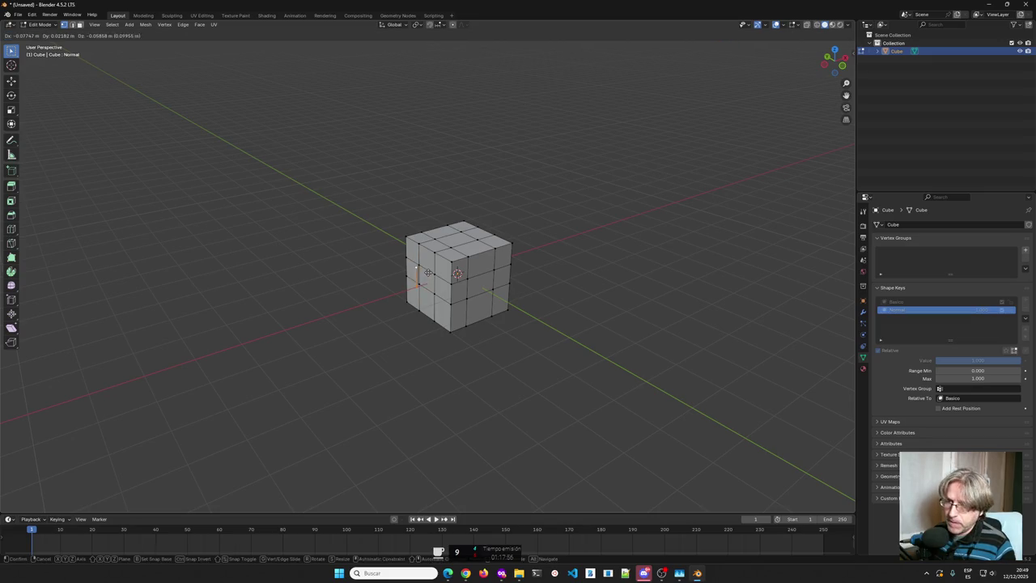
pyautogui.click(366, 286)
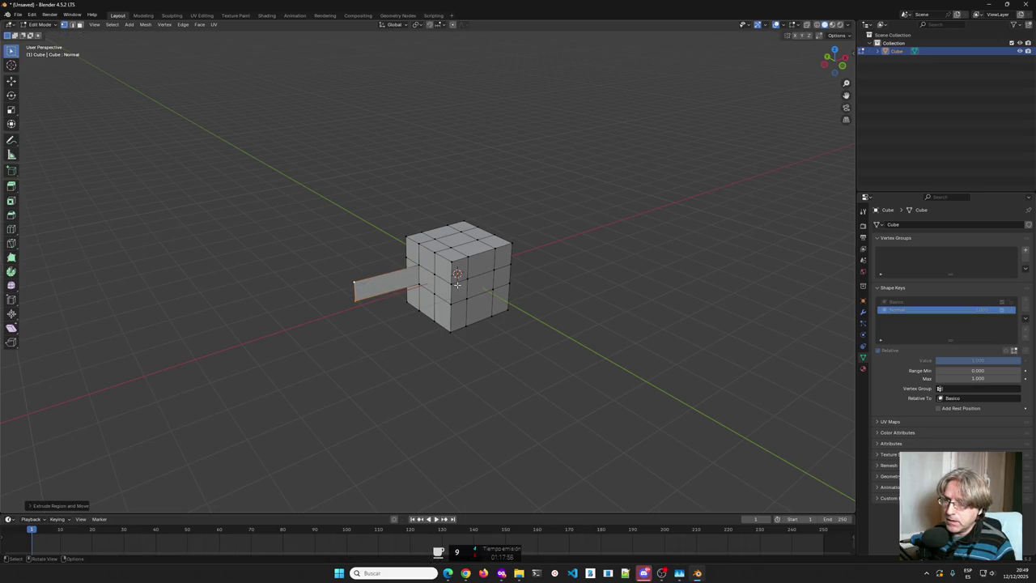
pyautogui.click(436, 281)
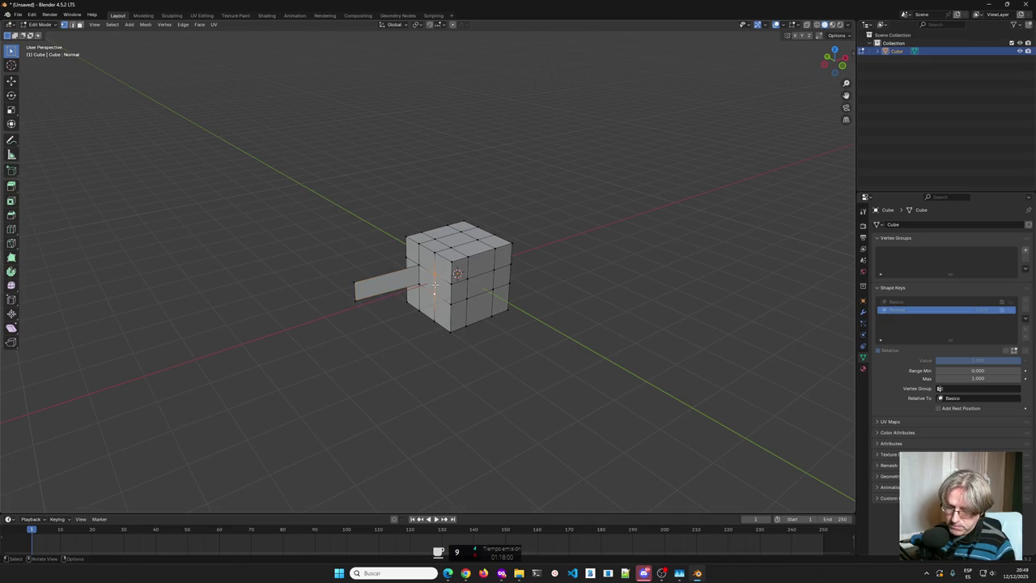
pyautogui.press('e')
pyautogui.click(382, 334)
pyautogui.moveTo(382, 336)
pyautogui.mouseDown(button='middle')
pyautogui.moveTo(595, 255)
pyautogui.moveTo(582, 271)
pyautogui.mouseUp(button='middle')
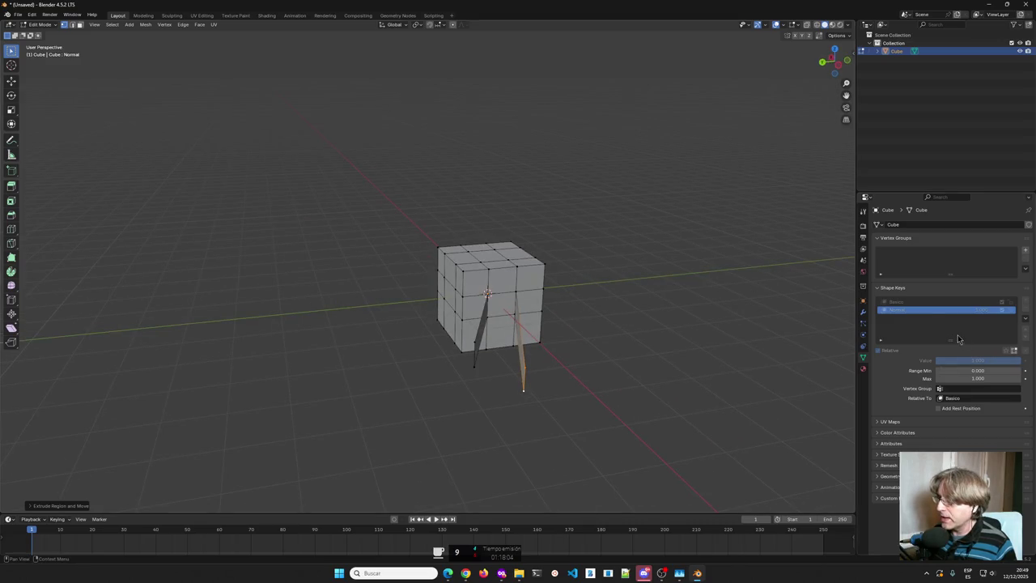
pyautogui.press('Tab')
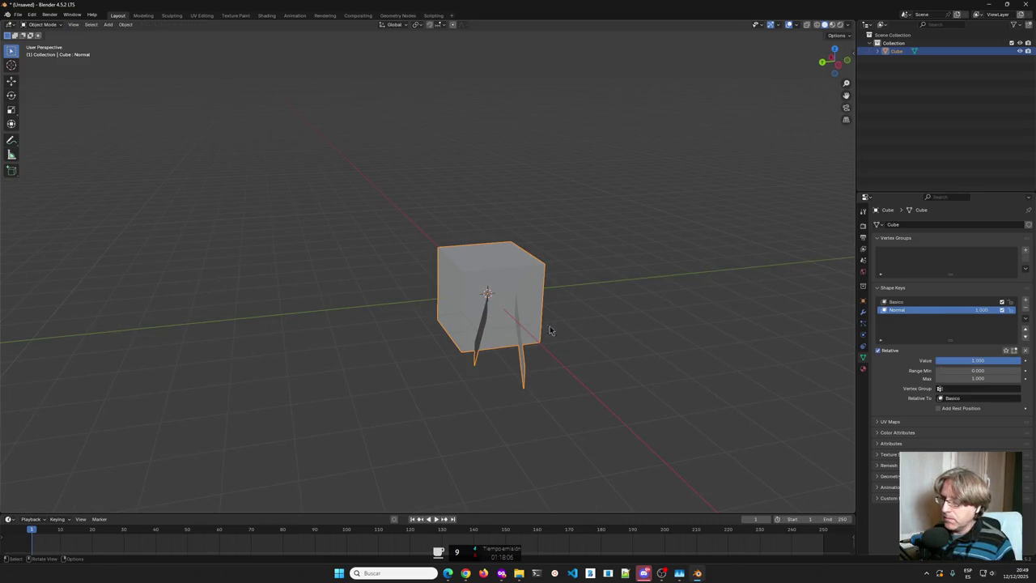
# Toggle the Normal shape key on and off to compare, leaving it muted.
pyautogui.click(1002, 310)
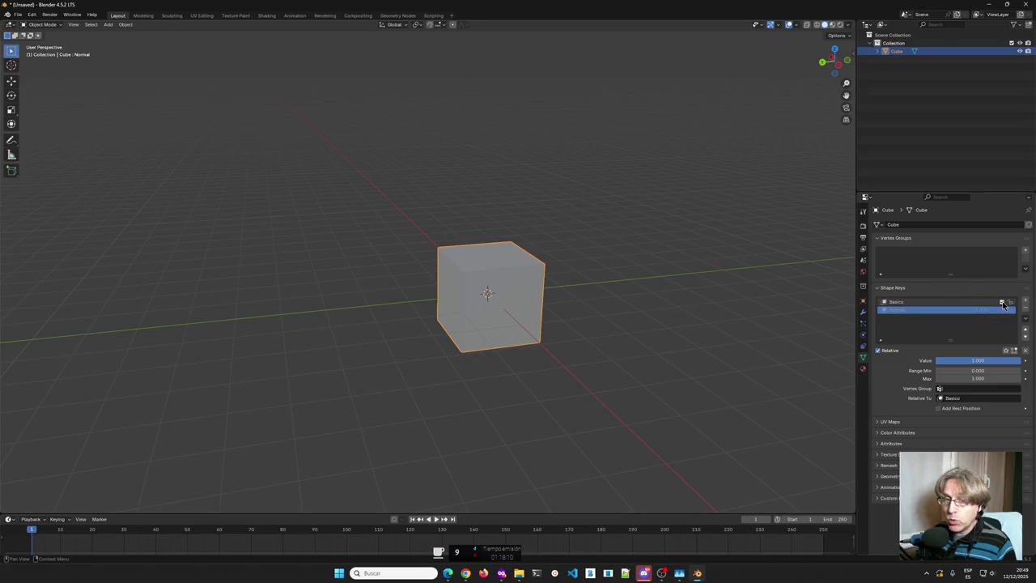
pyautogui.click(1003, 310)
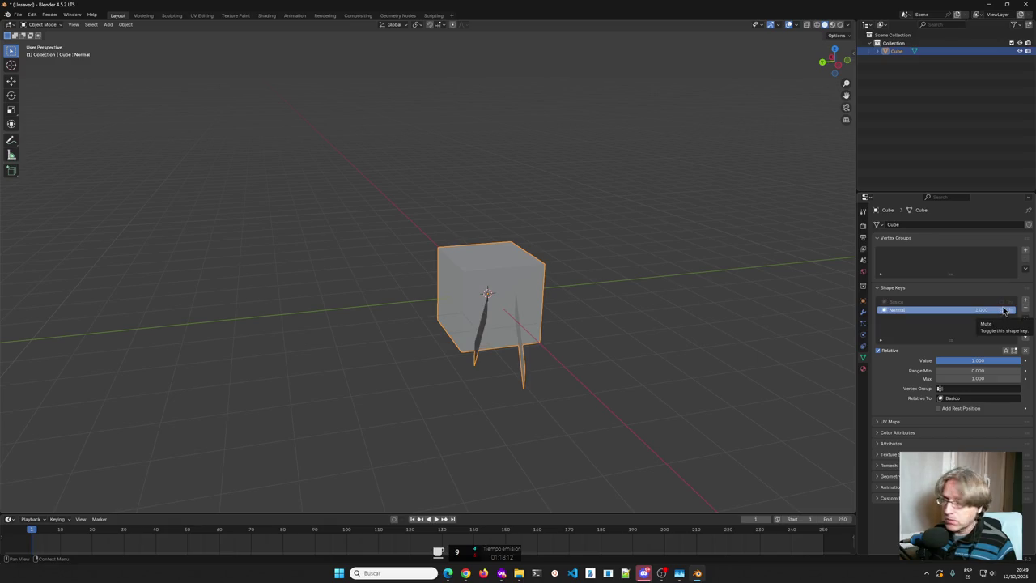
pyautogui.click(1003, 311)
pyautogui.press('Tab')
pyautogui.press('Tab')
pyautogui.click(1002, 311)
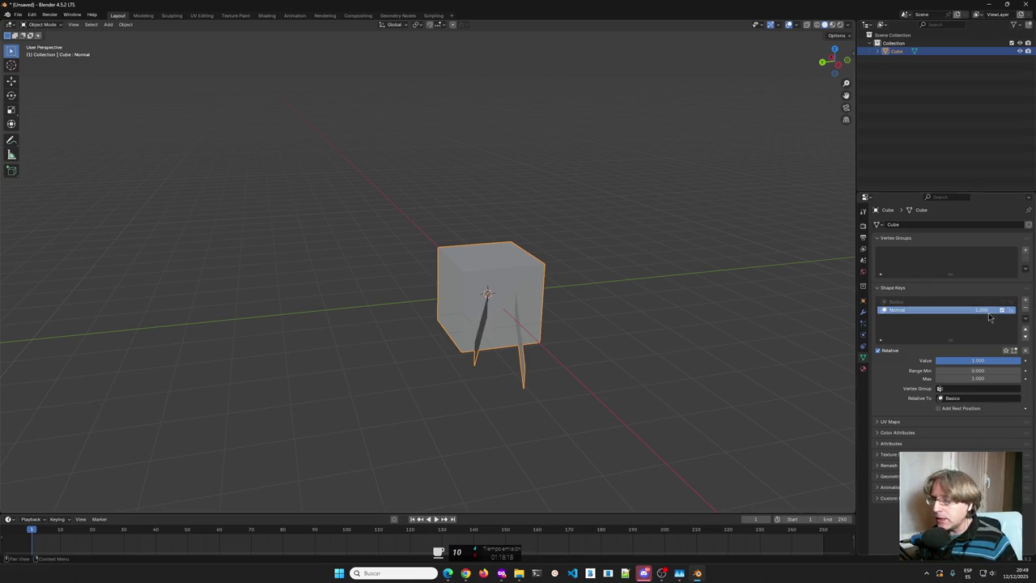
pyautogui.click(1002, 310)
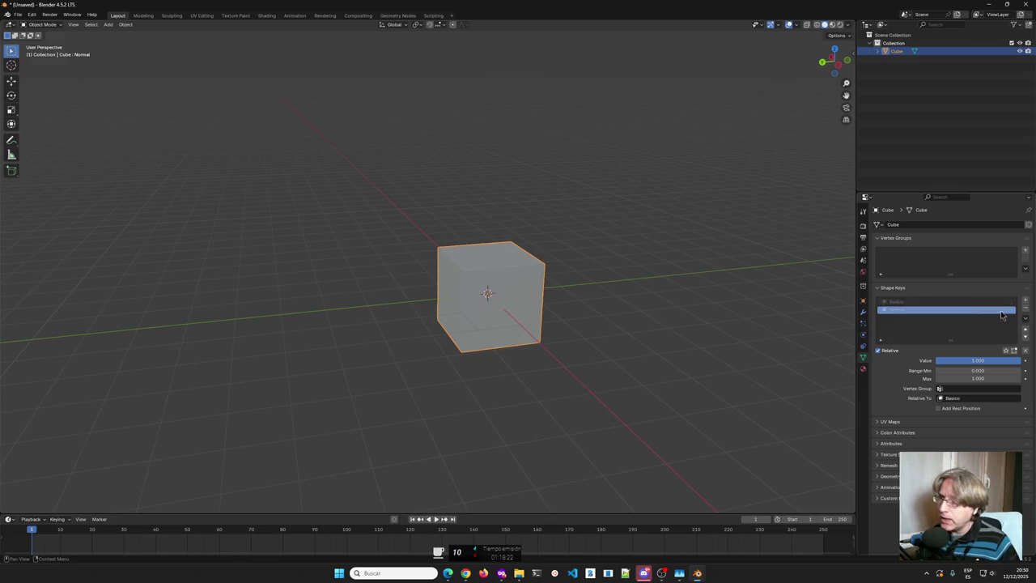
pyautogui.click(1003, 310)
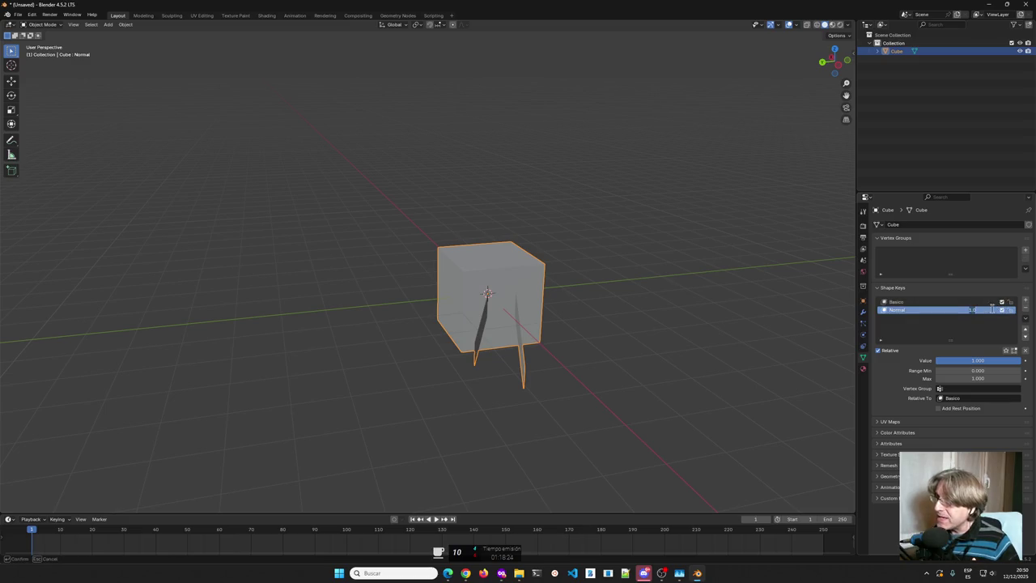
pyautogui.click(1001, 310)
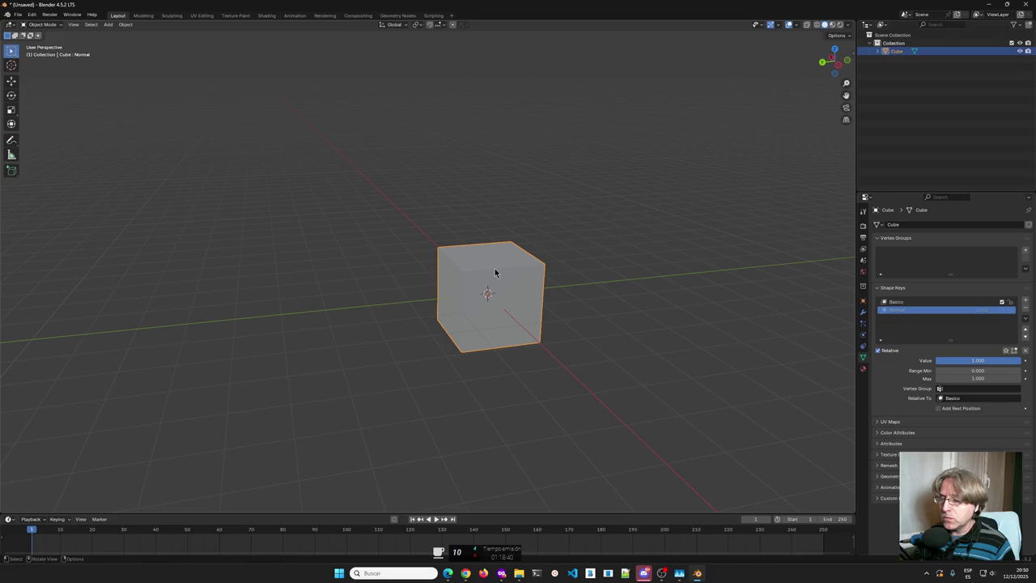
pyautogui.moveTo(495, 273)
pyautogui.mouseDown(button='middle')
pyautogui.moveTo(511, 280)
pyautogui.moveTo(486, 283)
pyautogui.moveTo(521, 229)
pyautogui.moveTo(552, 249)
pyautogui.moveTo(546, 258)
pyautogui.moveTo(560, 250)
pyautogui.mouseUp(button='middle')
pyautogui.press('Tab')
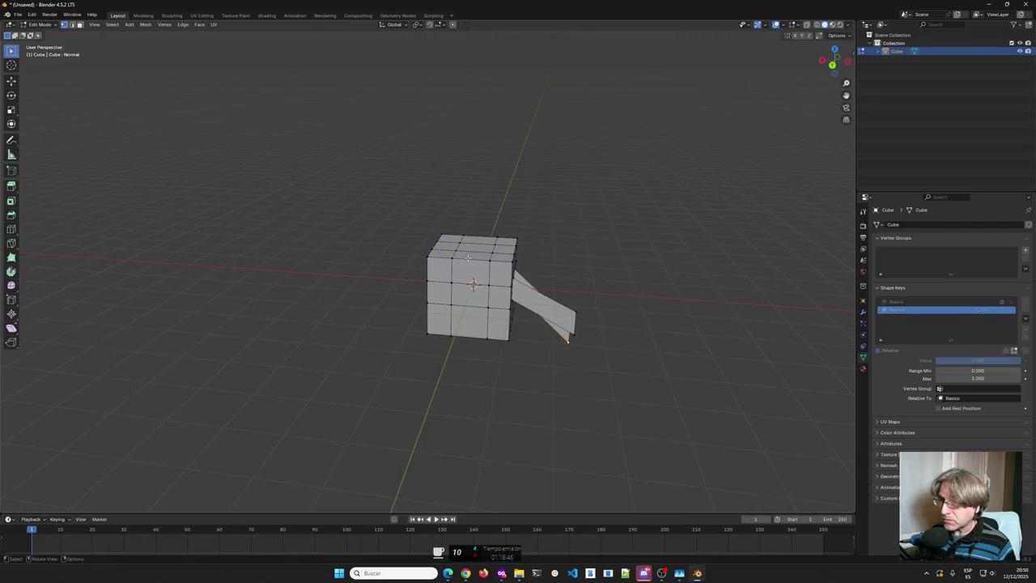
# Push a top-face quad down along Z into a square recess, then return to Object Mode.
pyautogui.moveTo(467, 258); pyautogui.dragTo(470, 256, button='middle')
pyautogui.click(475, 235)
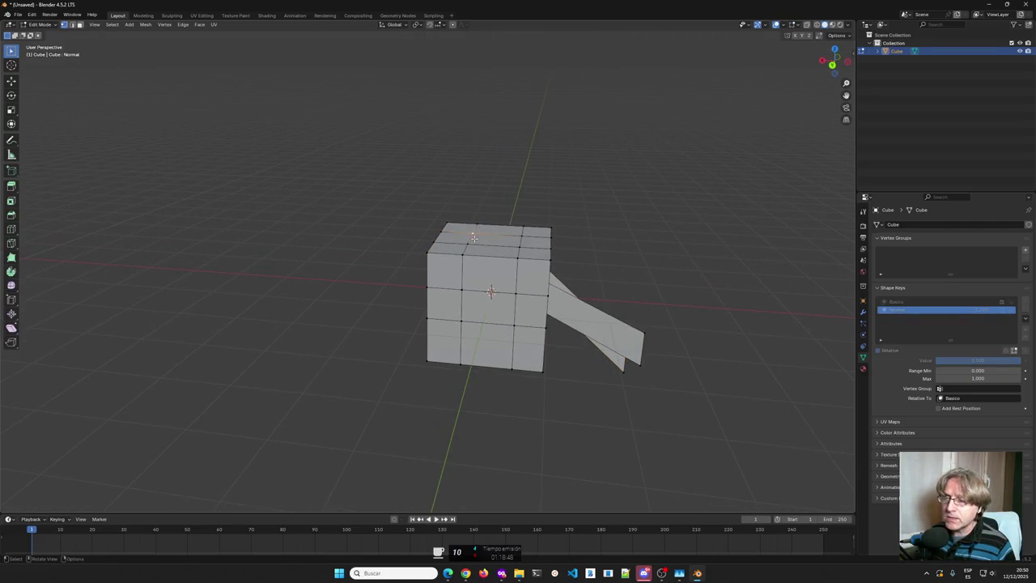
pyautogui.keyDown('shift'); pyautogui.click(468, 243); pyautogui.keyUp('shift')
pyautogui.keyDown('shift'); pyautogui.click(523, 236); pyautogui.keyUp('shift')
pyautogui.press('g')
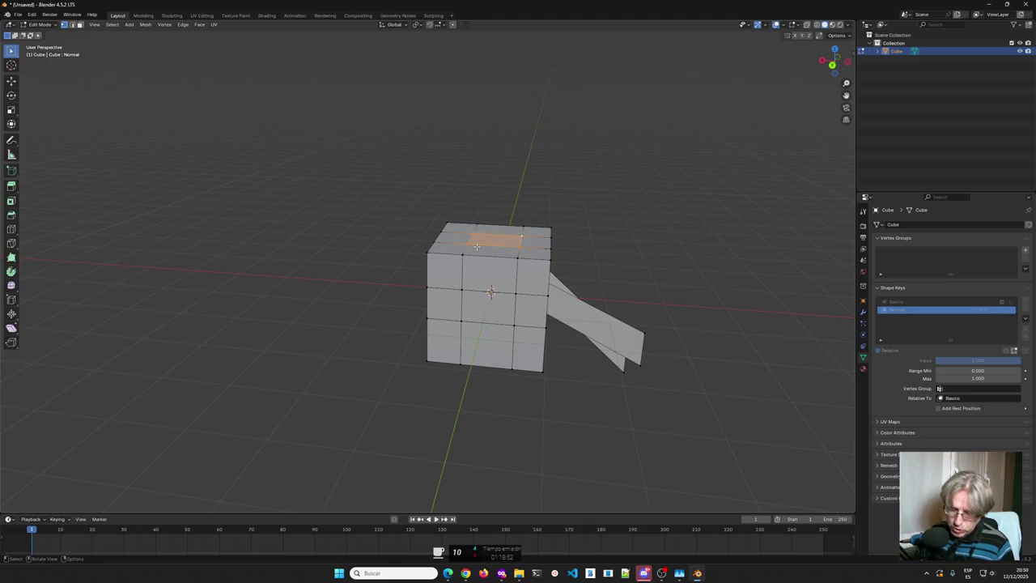
pyautogui.press('z')
pyautogui.click(481, 251)
pyautogui.moveTo(481, 253)
pyautogui.mouseDown(button='middle')
pyautogui.moveTo(455, 260)
pyautogui.moveTo(486, 244)
pyautogui.mouseUp(button='middle')
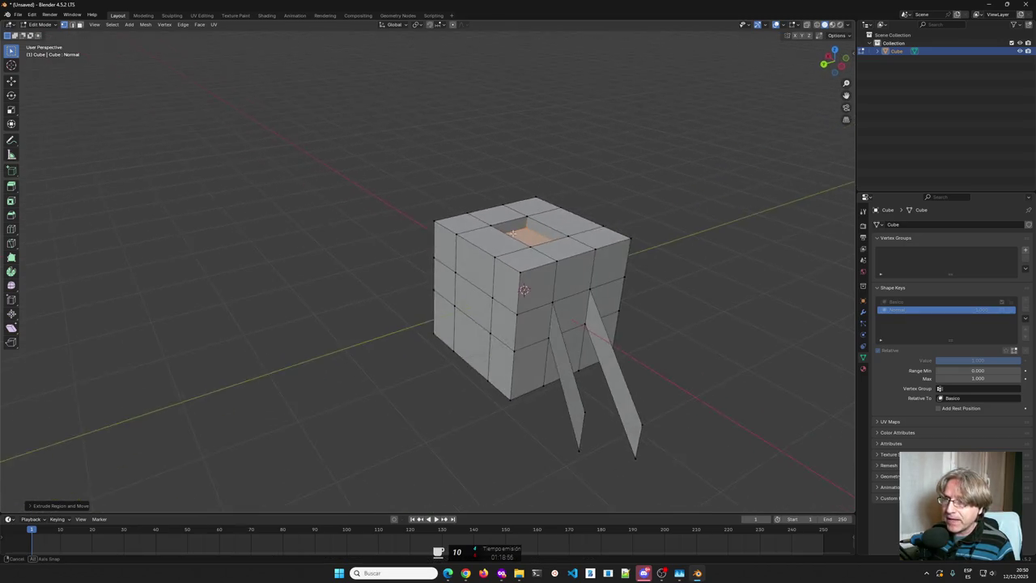
pyautogui.press('Tab')
pyautogui.moveTo(552, 242)
pyautogui.mouseDown(button='middle')
pyautogui.moveTo(537, 206)
pyautogui.moveTo(566, 212)
pyautogui.moveTo(529, 209)
pyautogui.moveTo(589, 223)
pyautogui.mouseUp(button='middle')
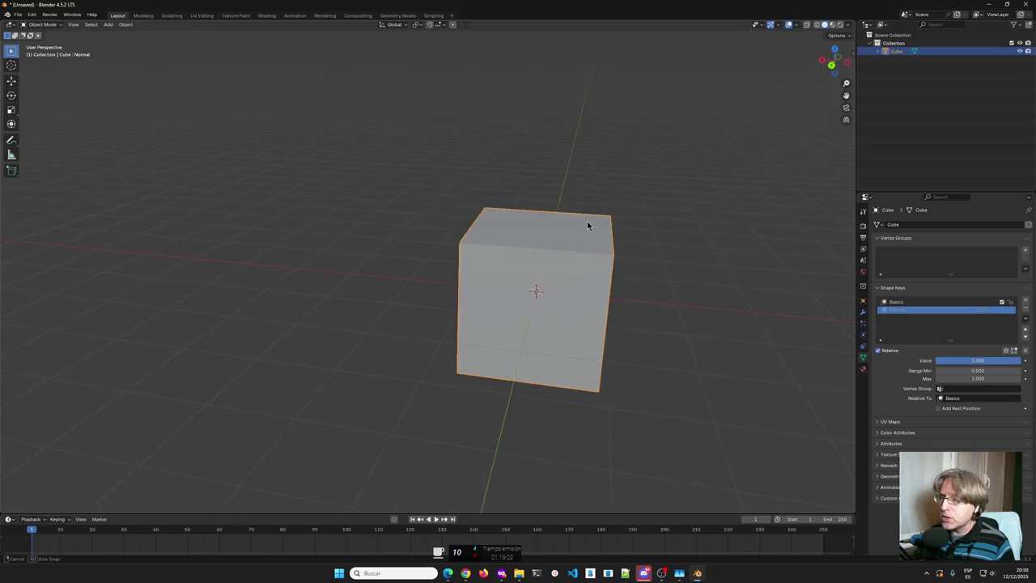
# Enable the Normal shape key so the cube shows its top recess and two flaps.
pyautogui.click(1002, 302)
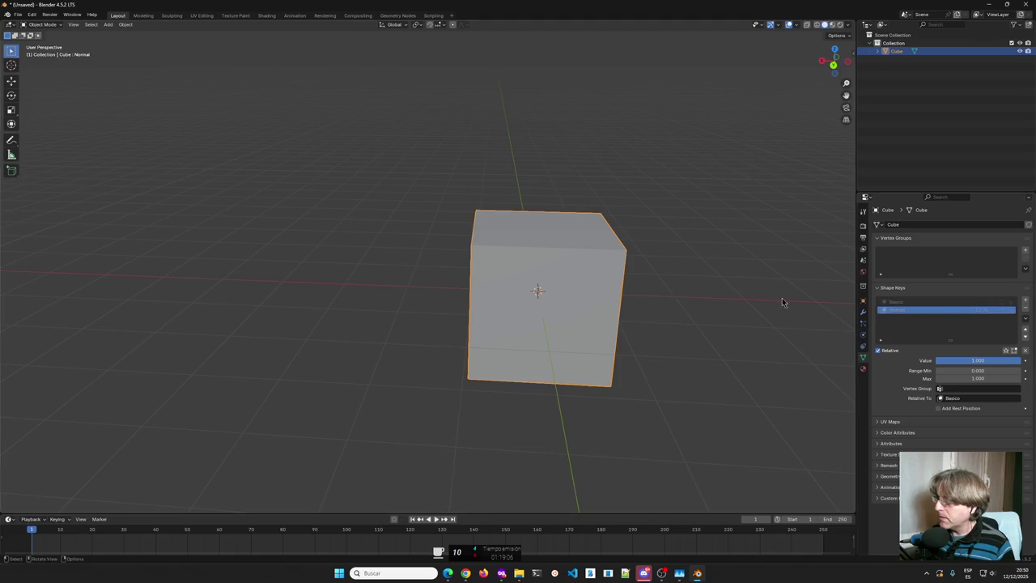
pyautogui.click(1003, 311)
pyautogui.moveTo(720, 273)
pyautogui.mouseDown(button='middle')
pyautogui.moveTo(703, 278)
pyautogui.moveTo(711, 271)
pyautogui.mouseUp(button='middle')
pyautogui.moveTo(748, 95)
pyautogui.mouseDown(button='middle')
pyautogui.moveTo(615, 170)
pyautogui.moveTo(642, 214)
pyautogui.moveTo(611, 249)
pyautogui.moveTo(477, 314)
pyautogui.mouseUp(button='middle')
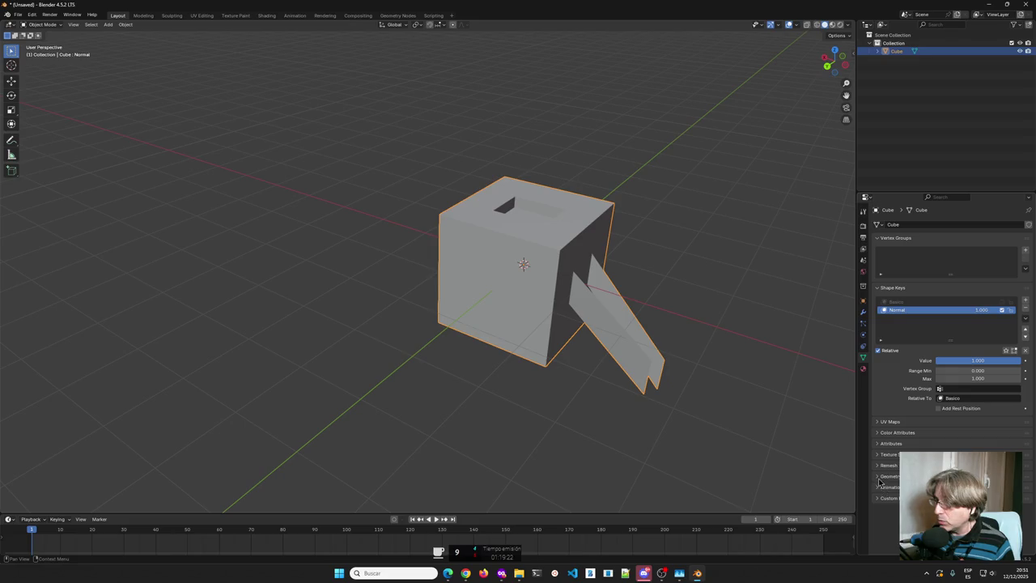
pyautogui.click(863, 369)
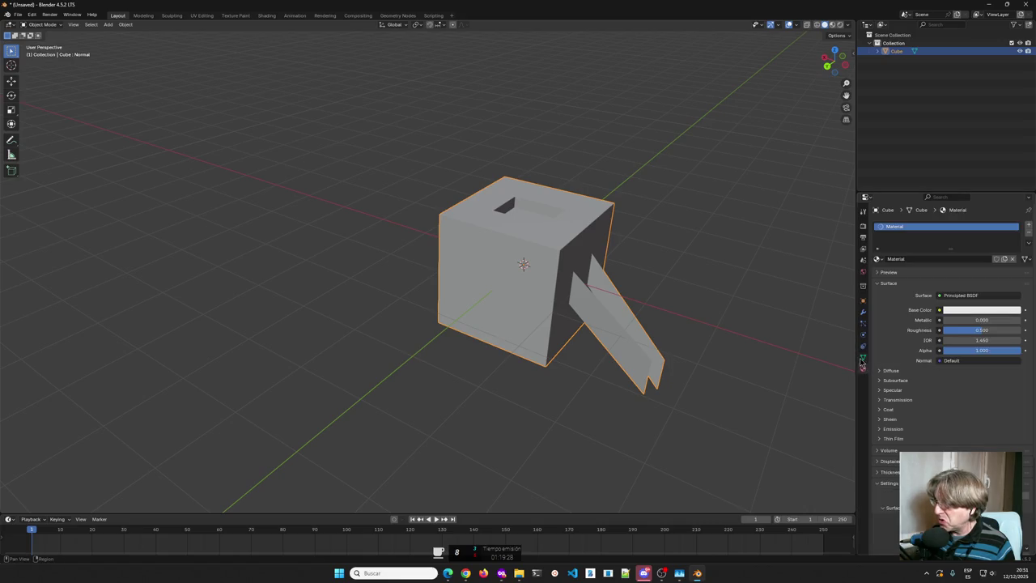
pyautogui.click(863, 358)
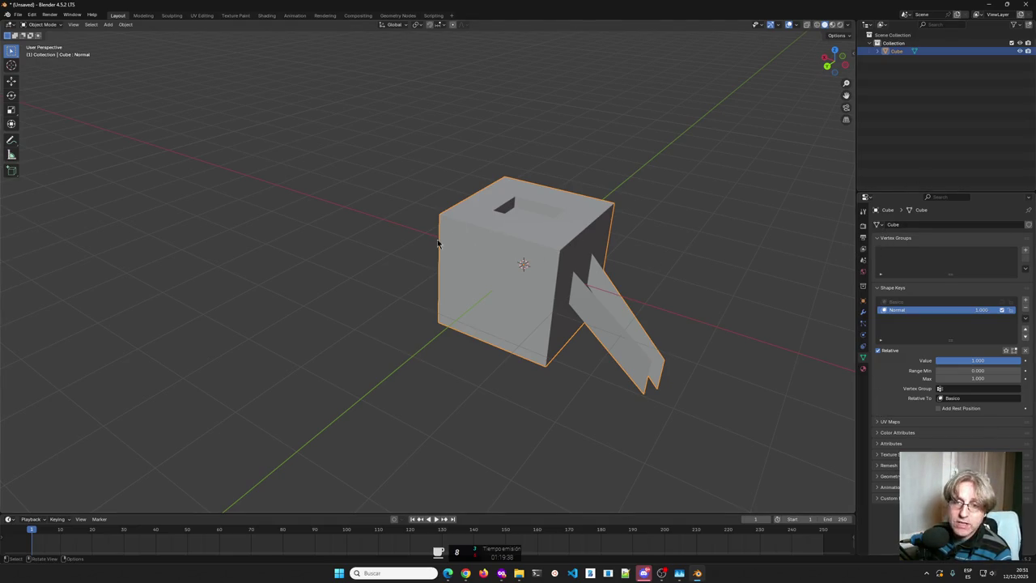
pyautogui.moveTo(445, 246); pyautogui.dragTo(393, 192, button='middle')
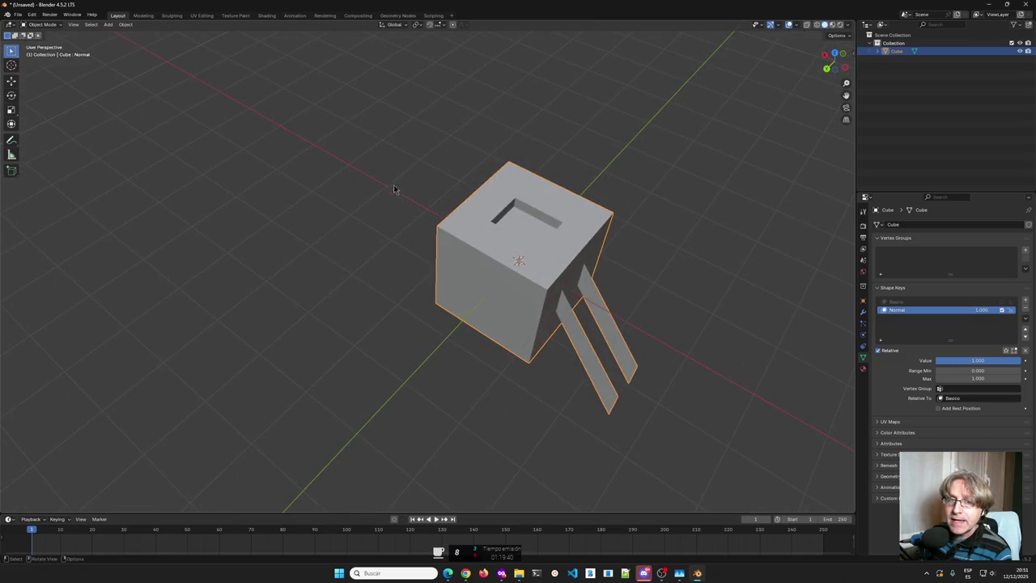
pyautogui.moveTo(451, 223)
pyautogui.mouseDown(button='middle')
pyautogui.moveTo(504, 229)
pyautogui.moveTo(482, 198)
pyautogui.moveTo(413, 195)
pyautogui.moveTo(442, 194)
pyautogui.moveTo(442, 204)
pyautogui.mouseUp(button='middle')
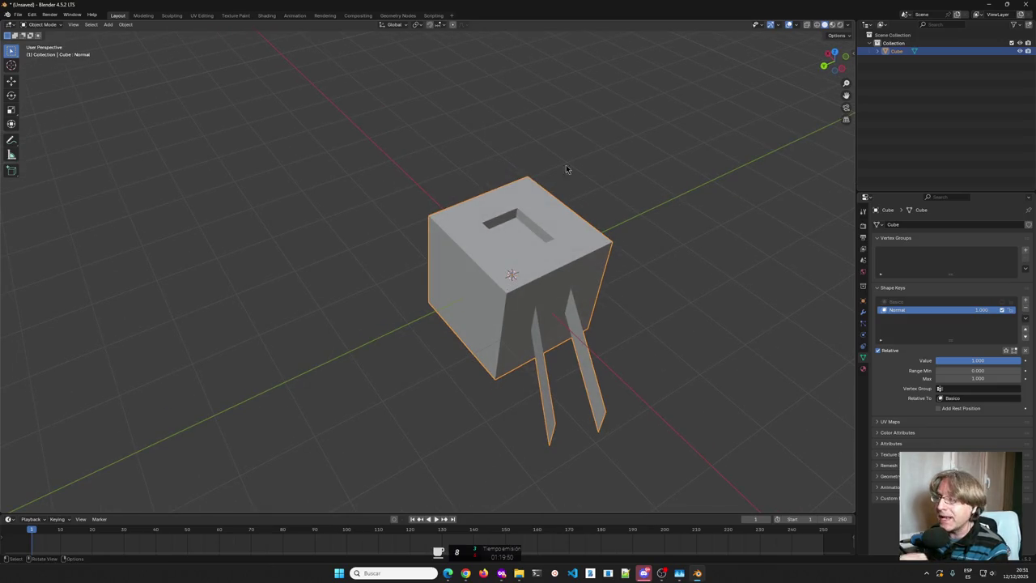
# Make Basico the active key, mute Normal, and enter Edit Mode on the plain cube.
pyautogui.click(897, 302)
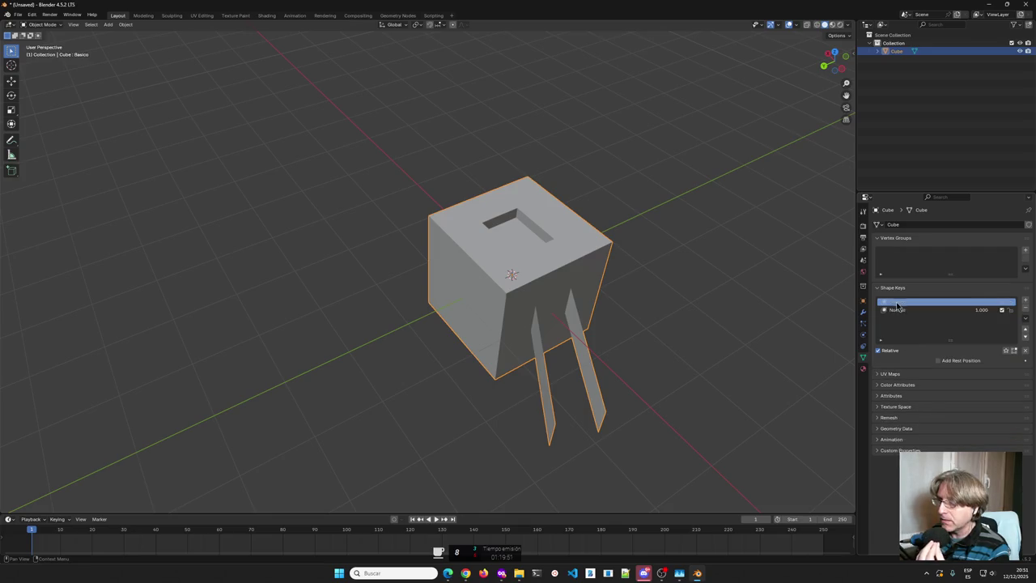
pyautogui.click(1002, 310)
pyautogui.moveTo(534, 235); pyautogui.dragTo(509, 220, button='middle')
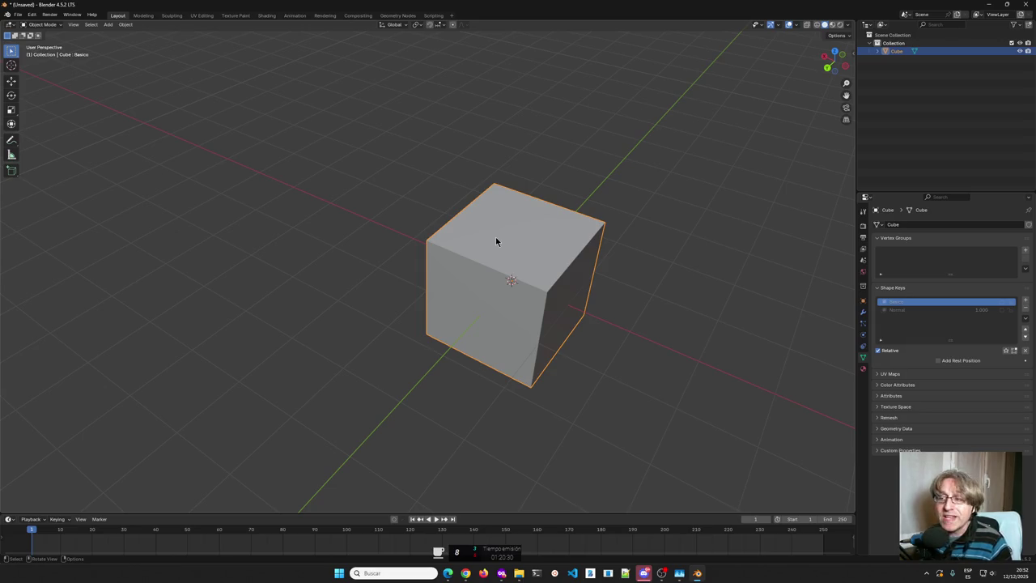
pyautogui.moveTo(530, 238); pyautogui.dragTo(556, 235, button='middle')
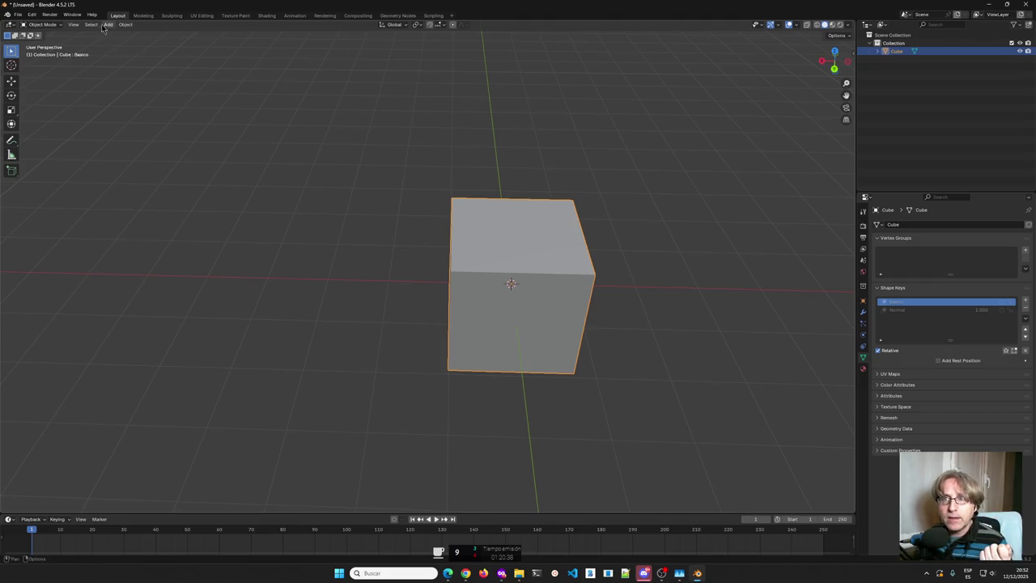
pyautogui.click(62, 26)
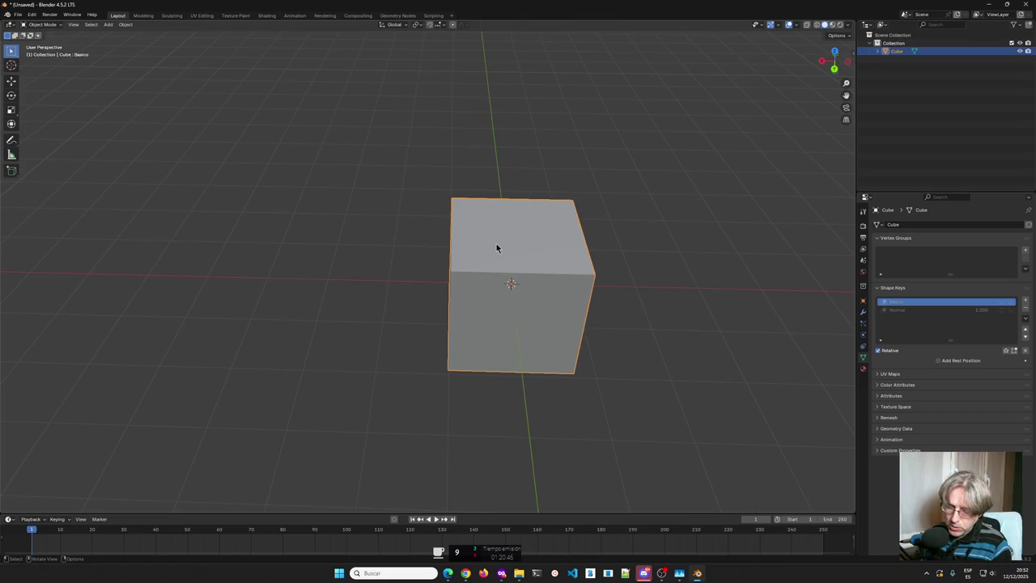
pyautogui.press('Tab')
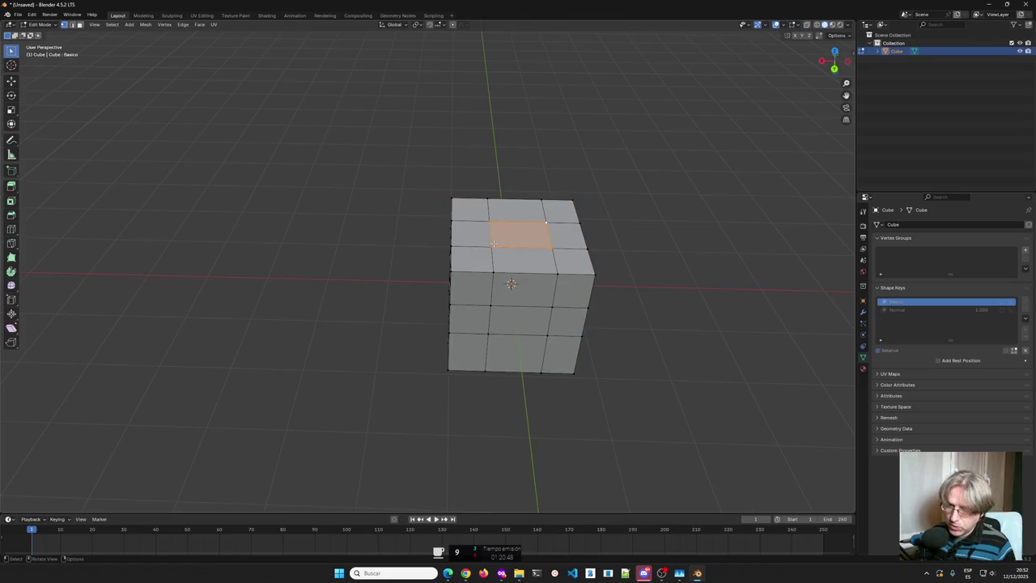
# Select all faces, unwrap with Smart UV Project, then re-project the UVs from view.
pyautogui.press('a')
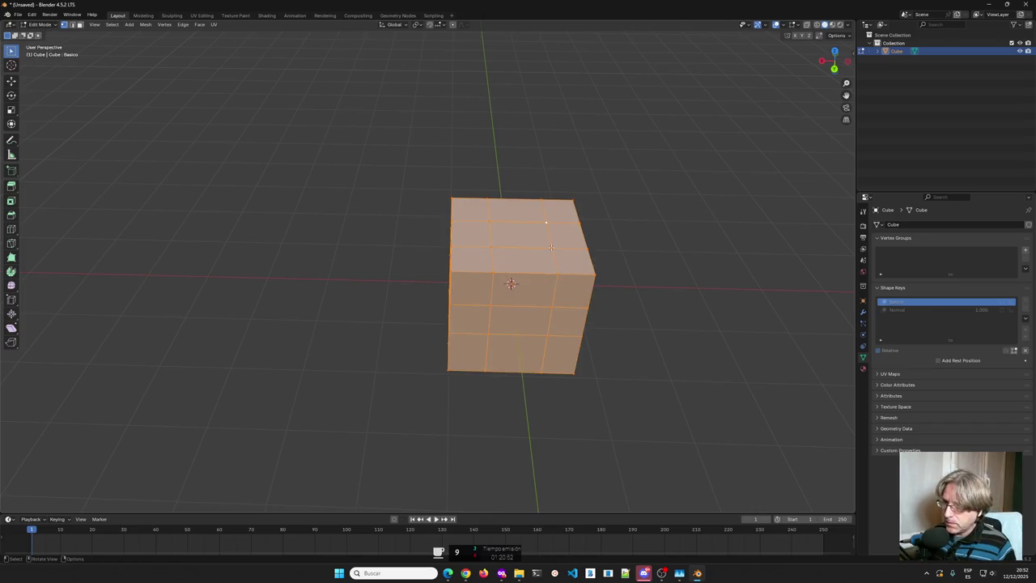
pyautogui.press('u')
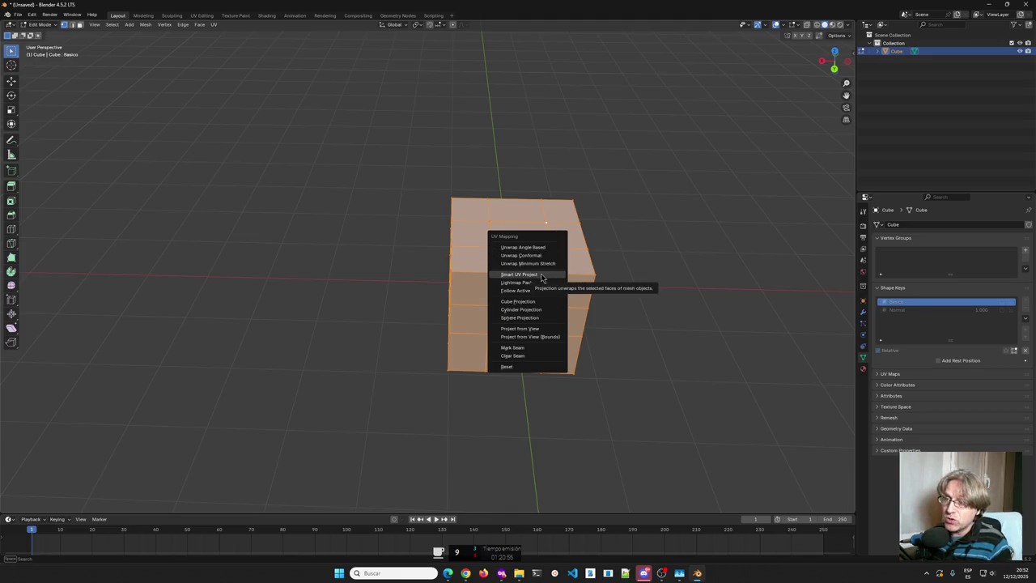
pyautogui.click(539, 275)
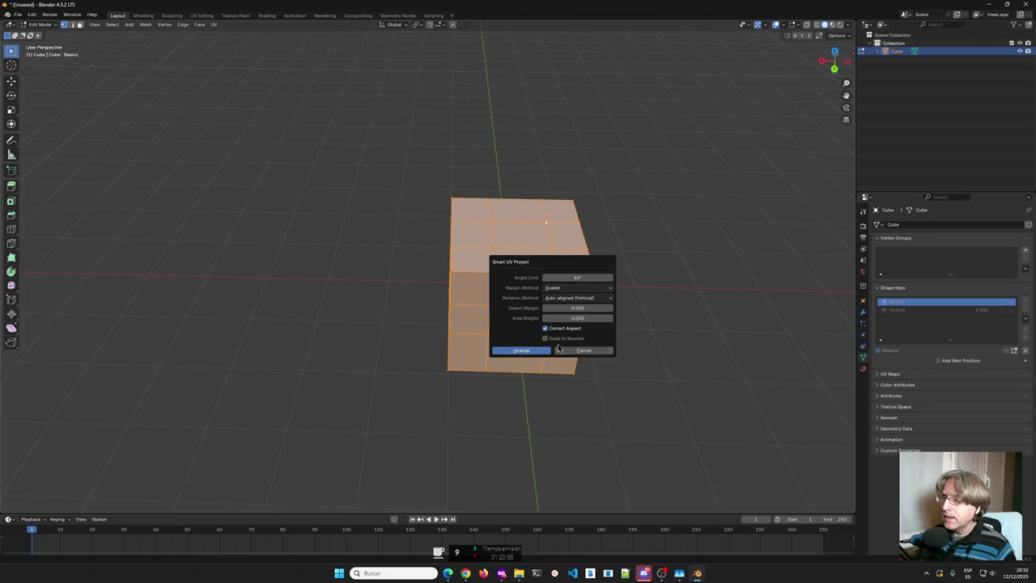
pyautogui.click(544, 349)
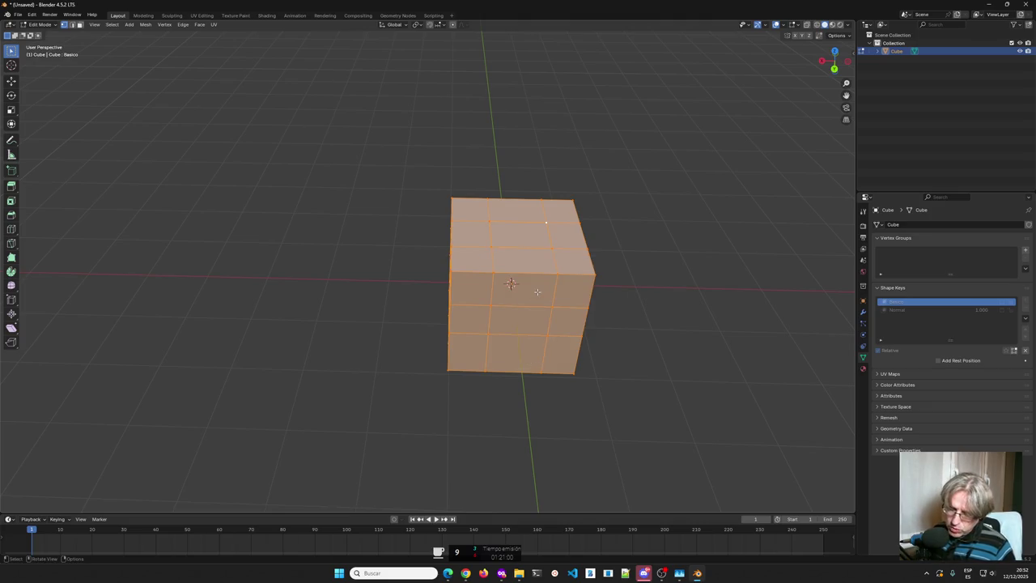
pyautogui.press('u')
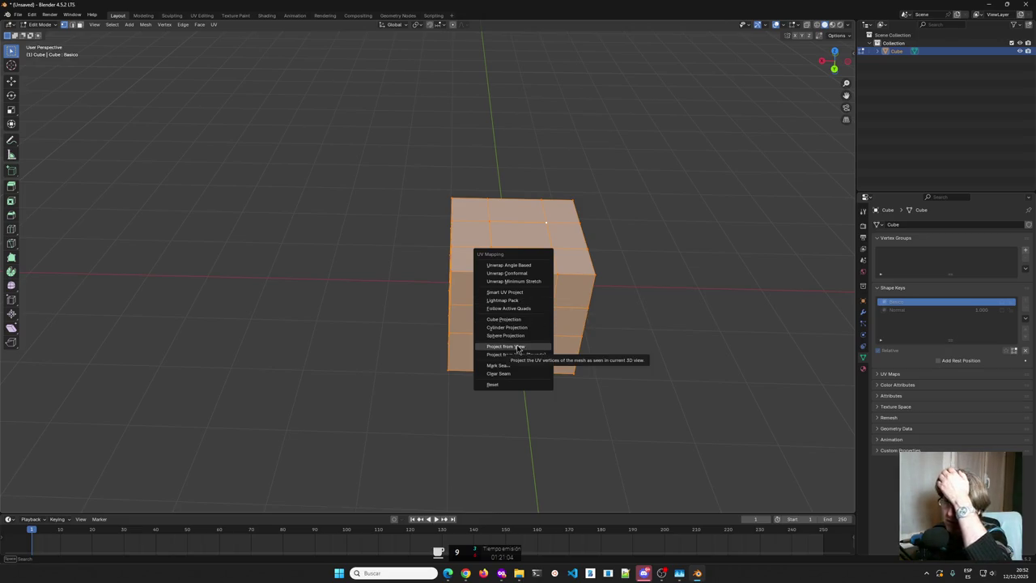
pyautogui.click(519, 346)
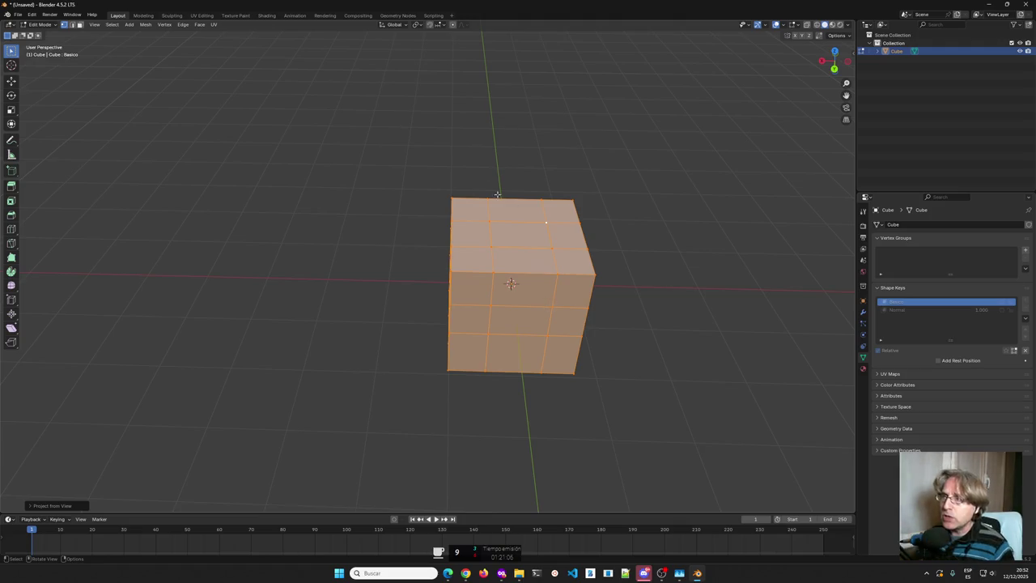
pyautogui.click(201, 15)
# Undo Project from View to restore the cross UV layout and switch the cube to Texture Paint mode.
pyautogui.scroll(3, 202, 303)
pyautogui.scroll(5, 243, 307)
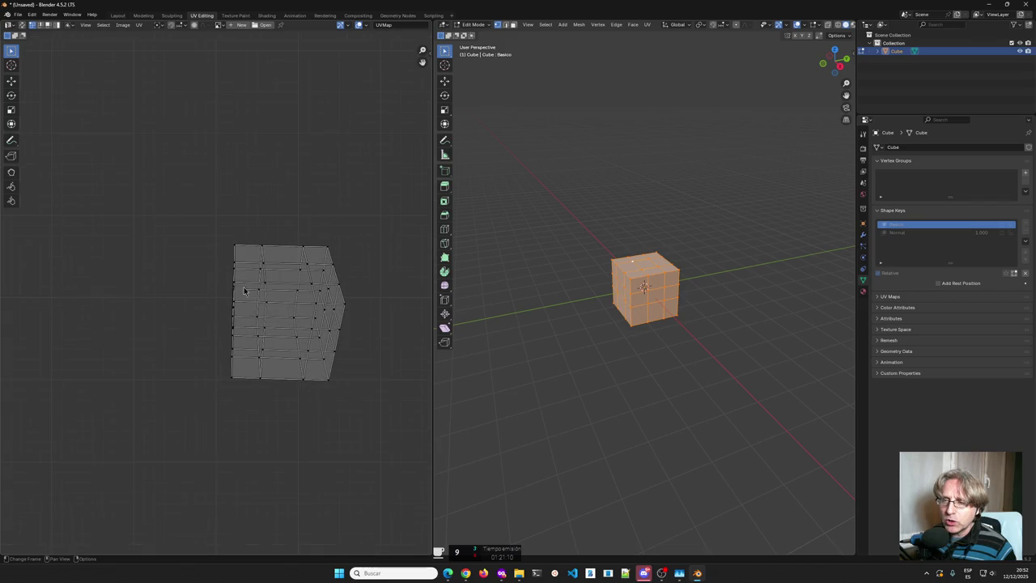
pyautogui.hotkey('ctrl', 'z')
pyautogui.press('Home')
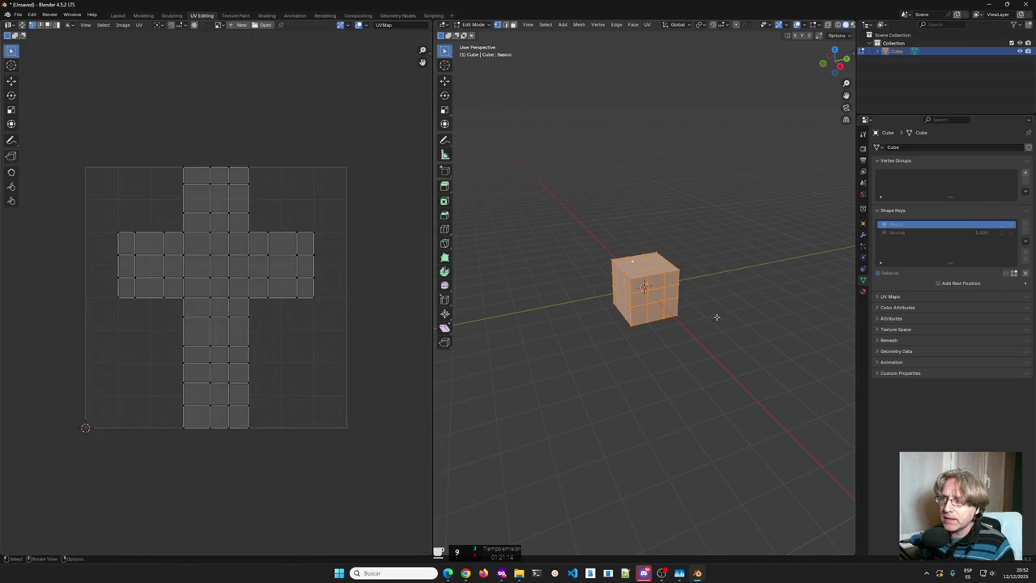
pyautogui.moveTo(613, 317); pyautogui.dragTo(558, 312, button='middle')
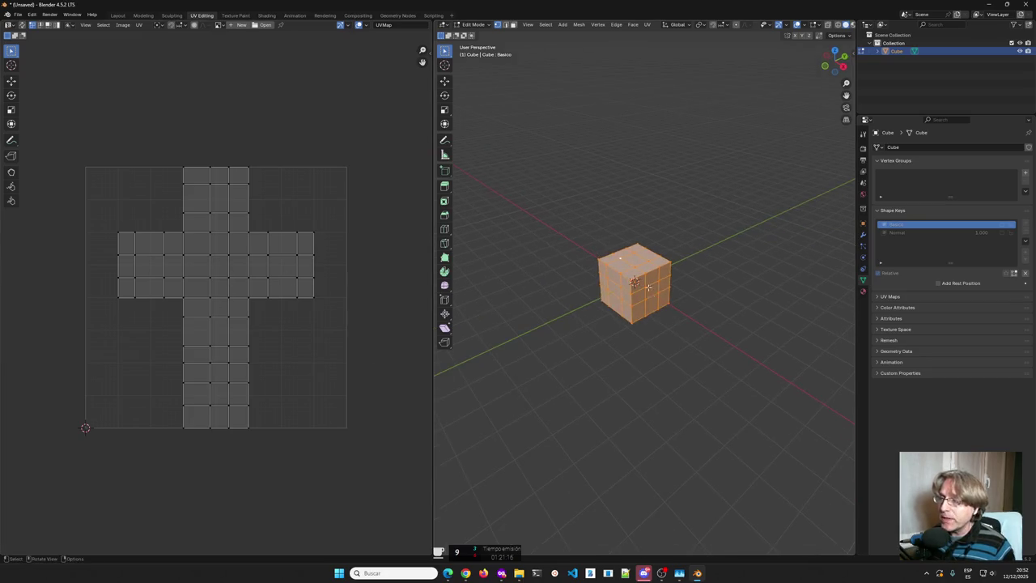
pyautogui.click(473, 25)
pyautogui.click(480, 78)
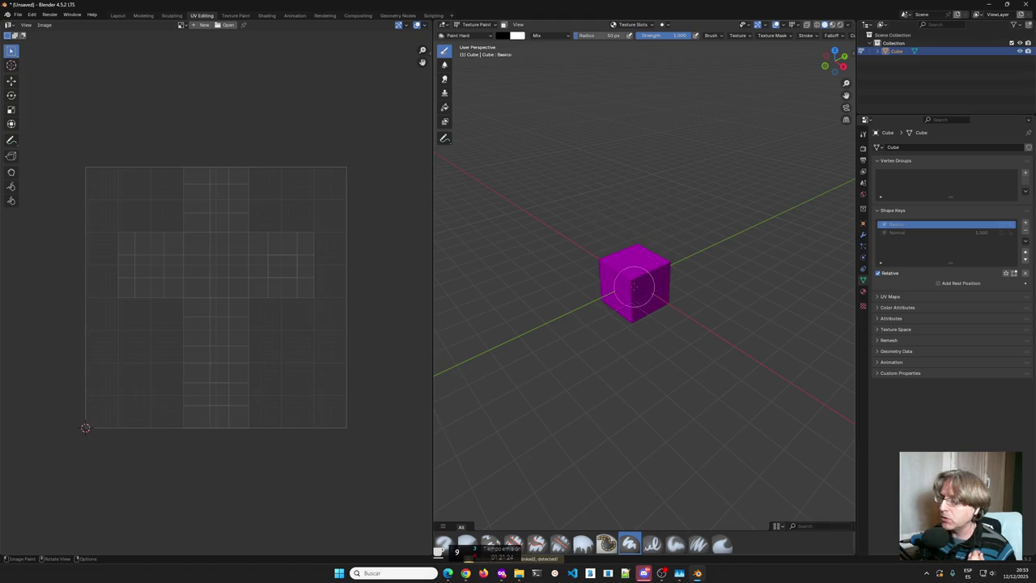
# Choose the Airbrush brush and set the paint colour to green.
pyautogui.click(444, 544)
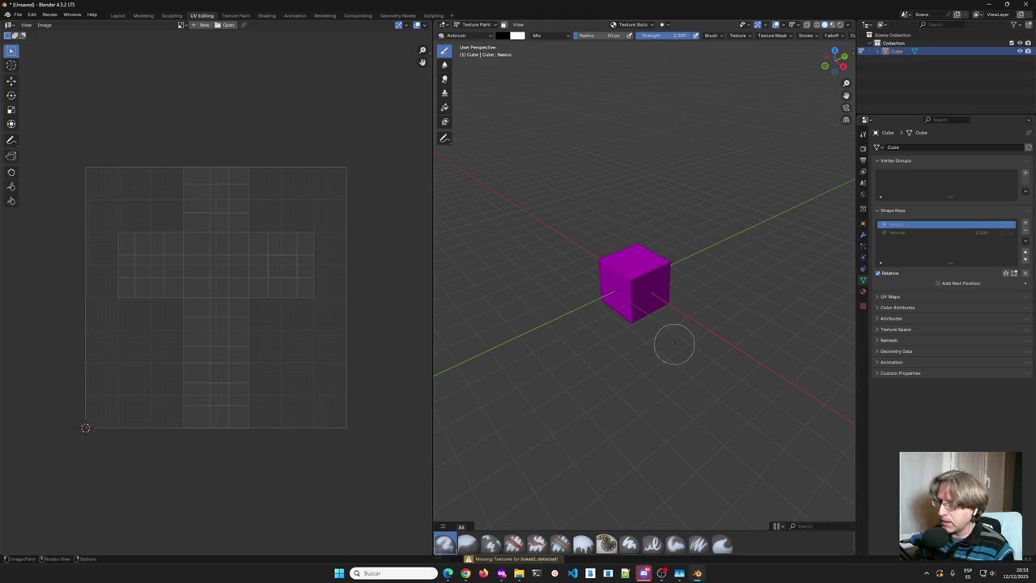
pyautogui.click(444, 107)
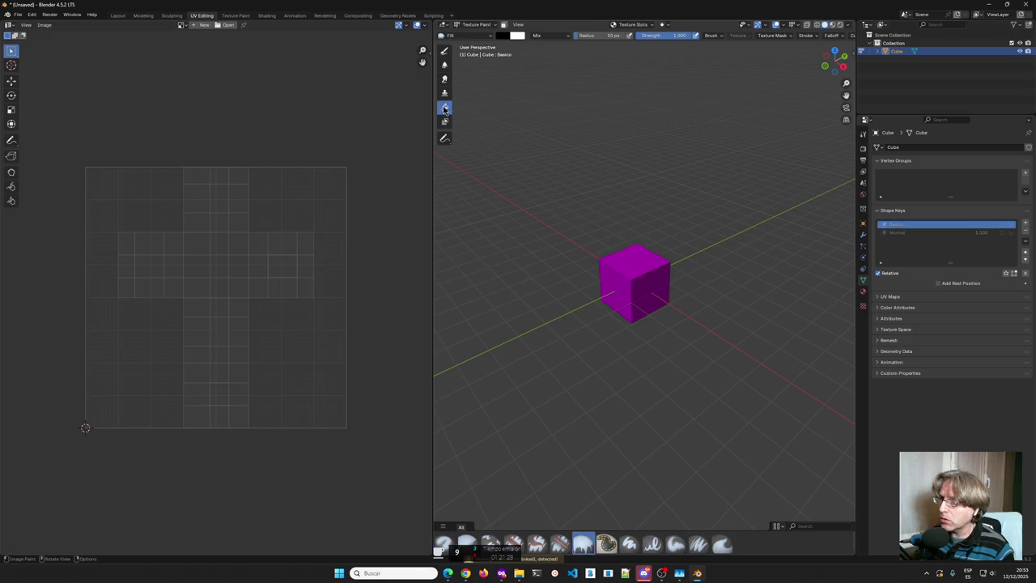
pyautogui.click(507, 41)
pyautogui.click(508, 41)
pyautogui.click(507, 41)
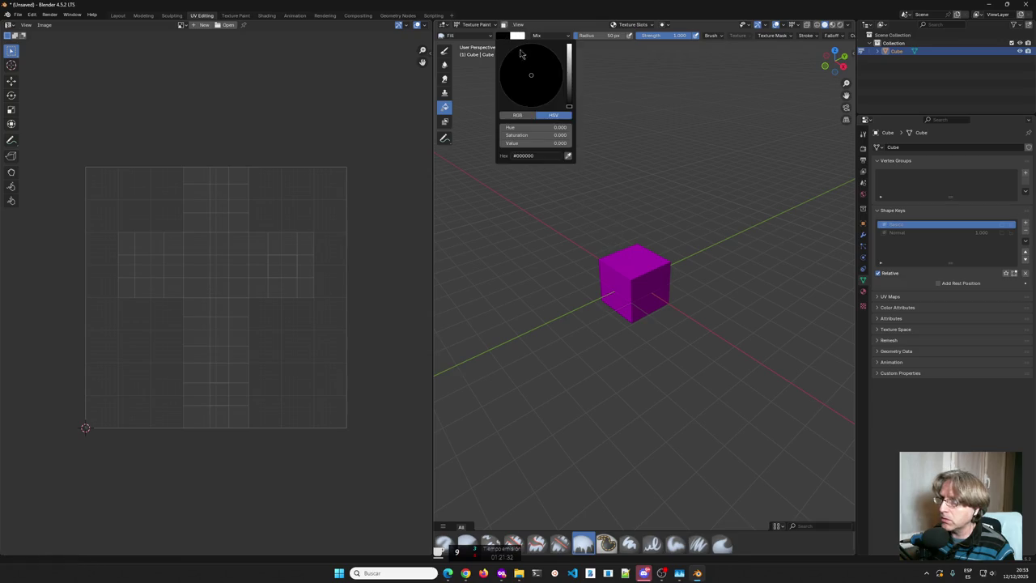
pyautogui.moveTo(543, 71); pyautogui.dragTo(569, 47)
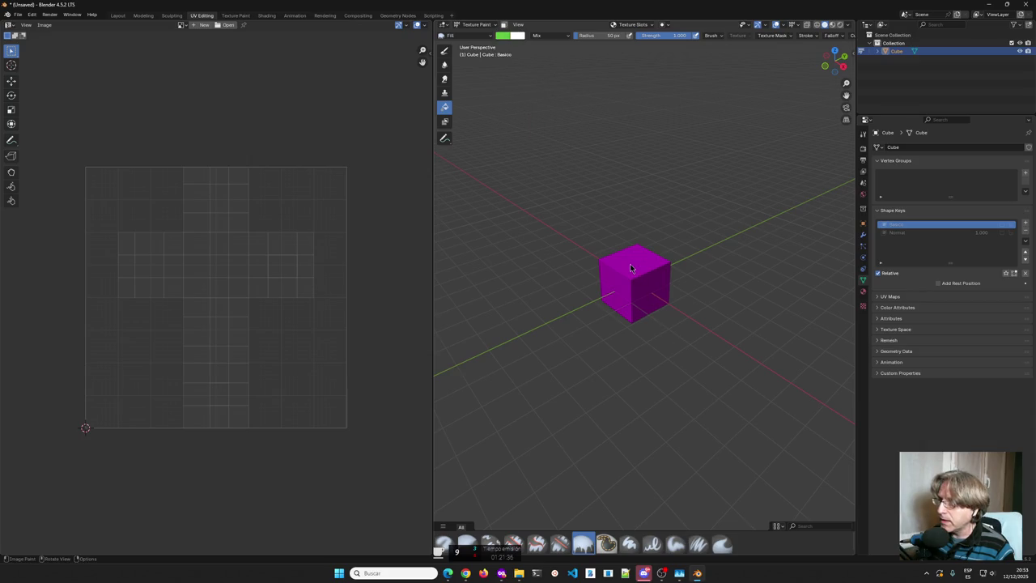
pyautogui.scroll(1, 630, 267)
pyautogui.scroll(3, 628, 259)
pyautogui.scroll(1, 622, 247)
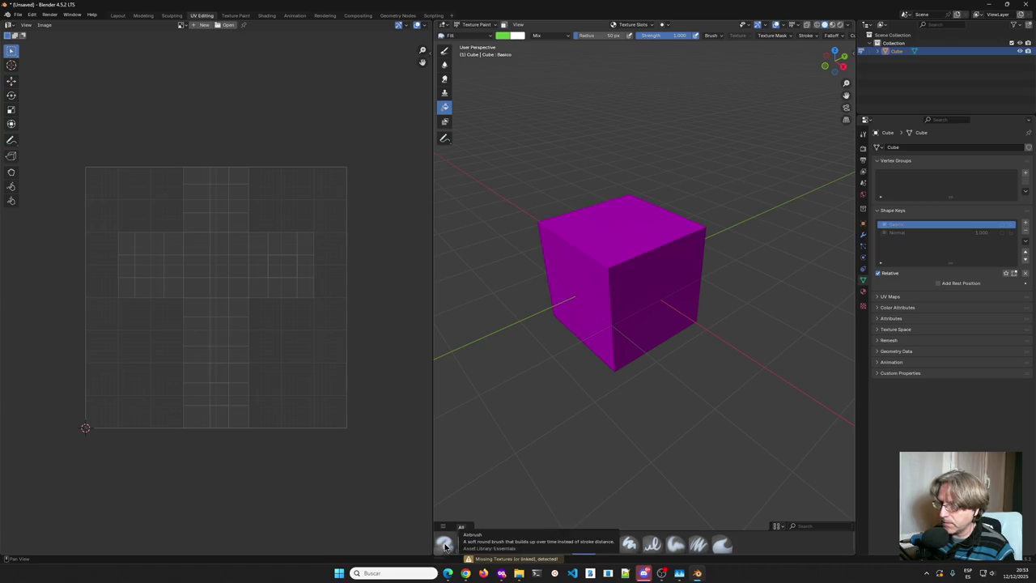
# Give the Airbrush a 73 px radius and Add blending mode.
pyautogui.click(447, 547)
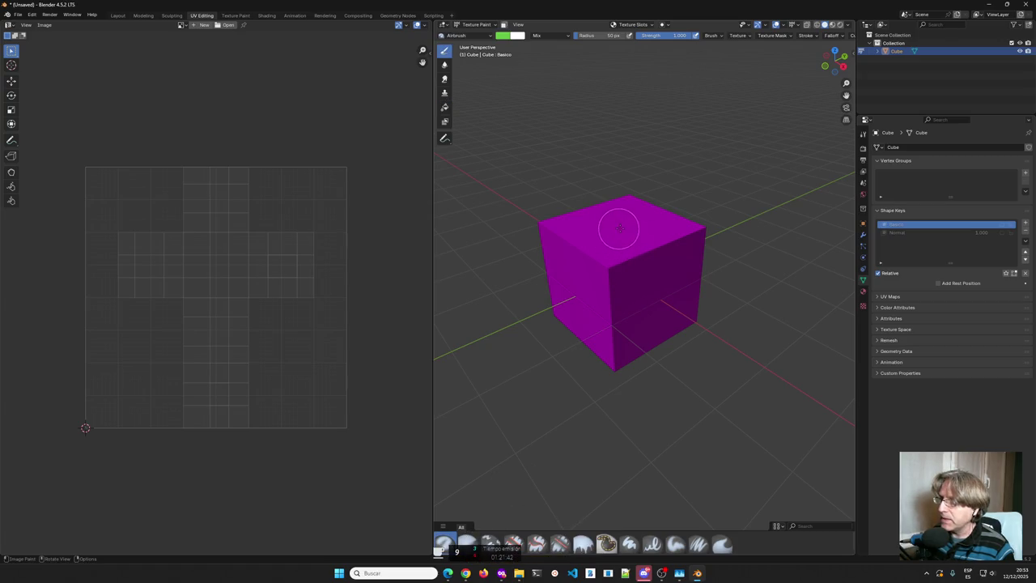
pyautogui.click(444, 107)
pyautogui.click(444, 52)
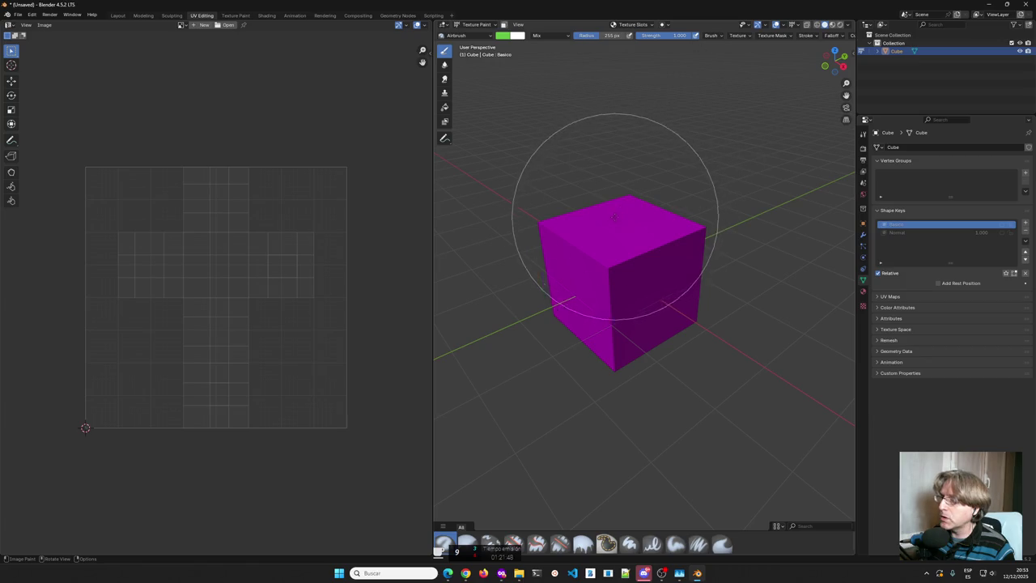
pyautogui.press('f')
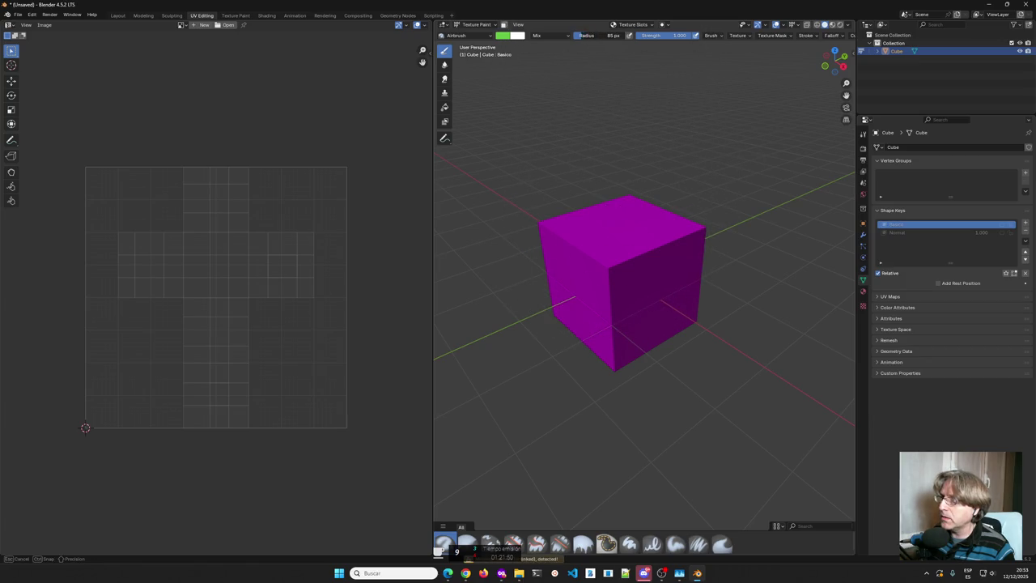
pyautogui.click(550, 35)
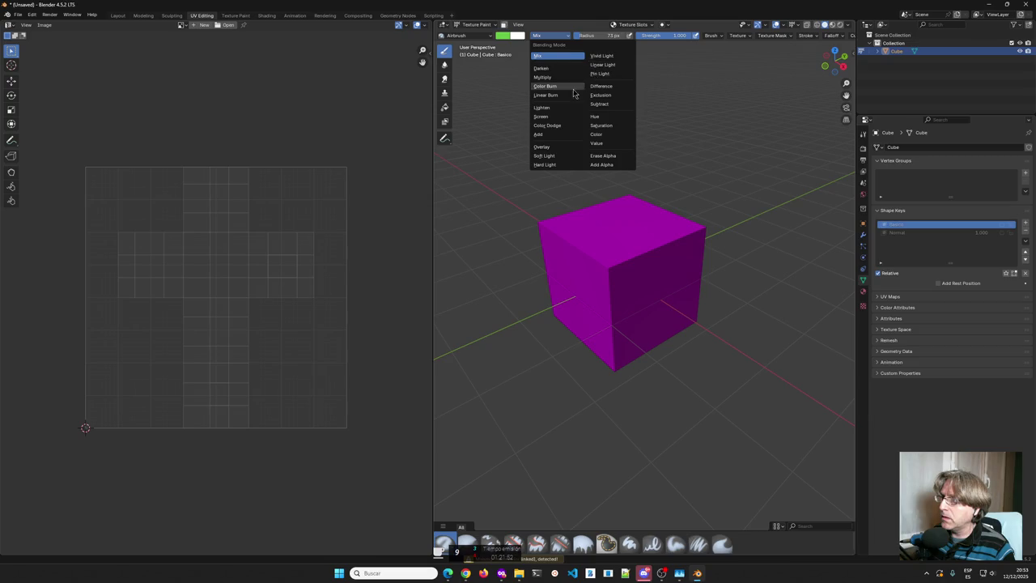
pyautogui.click(546, 134)
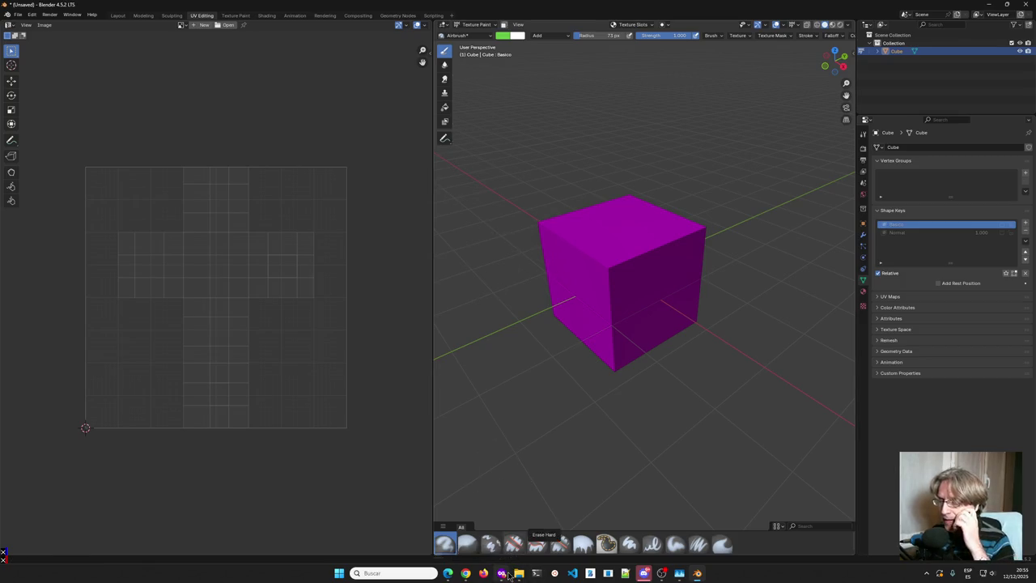
# Switch to Firefox showing the Google results for 'blender anim mesh vertex'.
pyautogui.click(502, 573)
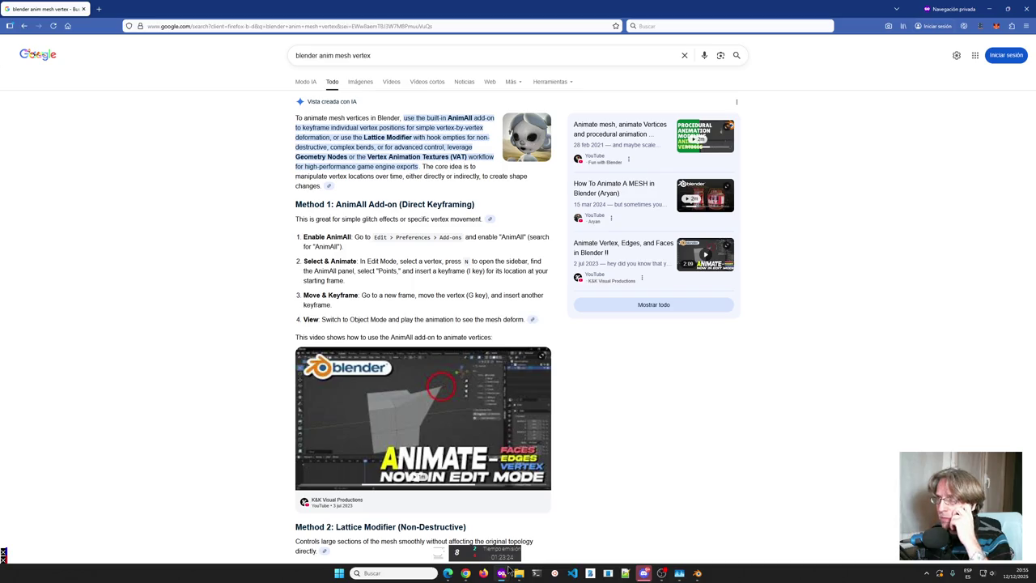
# Type 'IMPER' into the address bar without submitting the search.
pyautogui.click(447, 28)
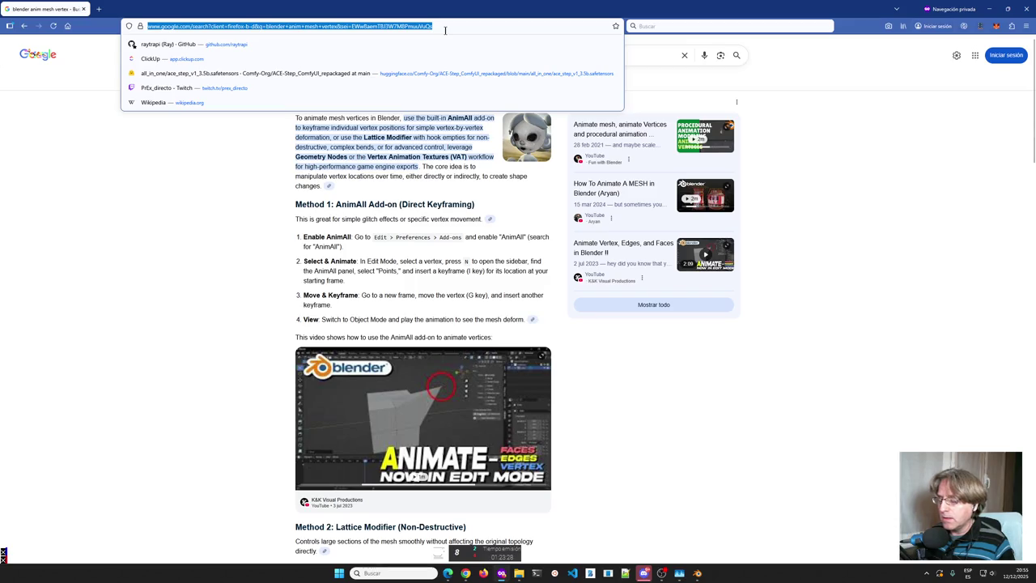
pyautogui.write('IMPER')
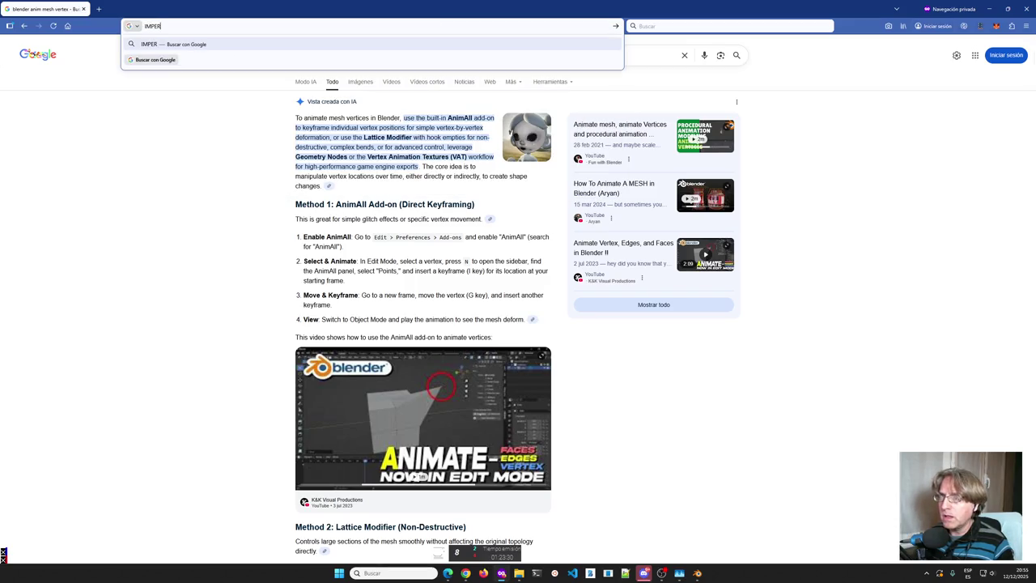
pyautogui.write('I')
pyautogui.press('BackSpace')
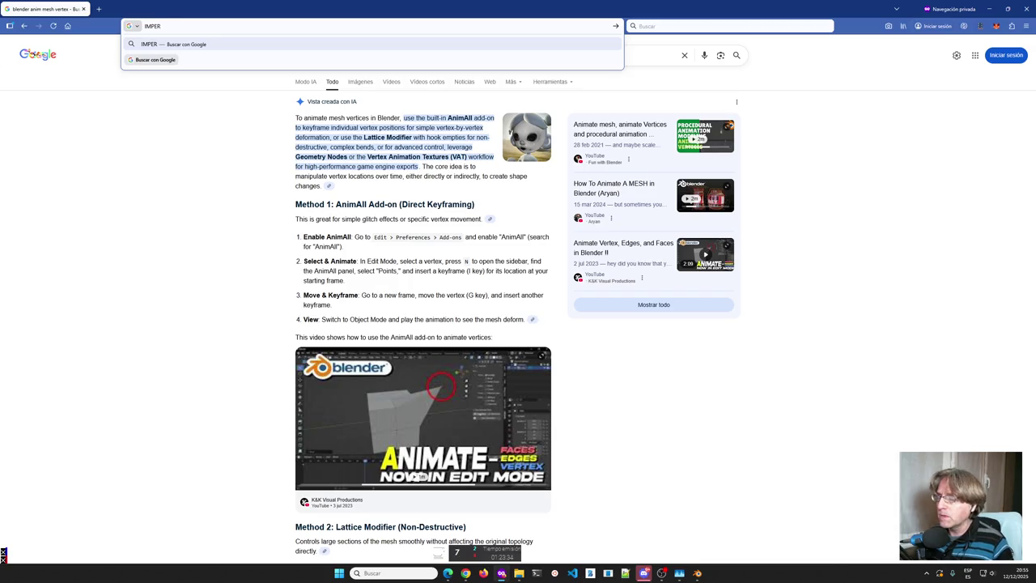
pyautogui.click(418, 18)
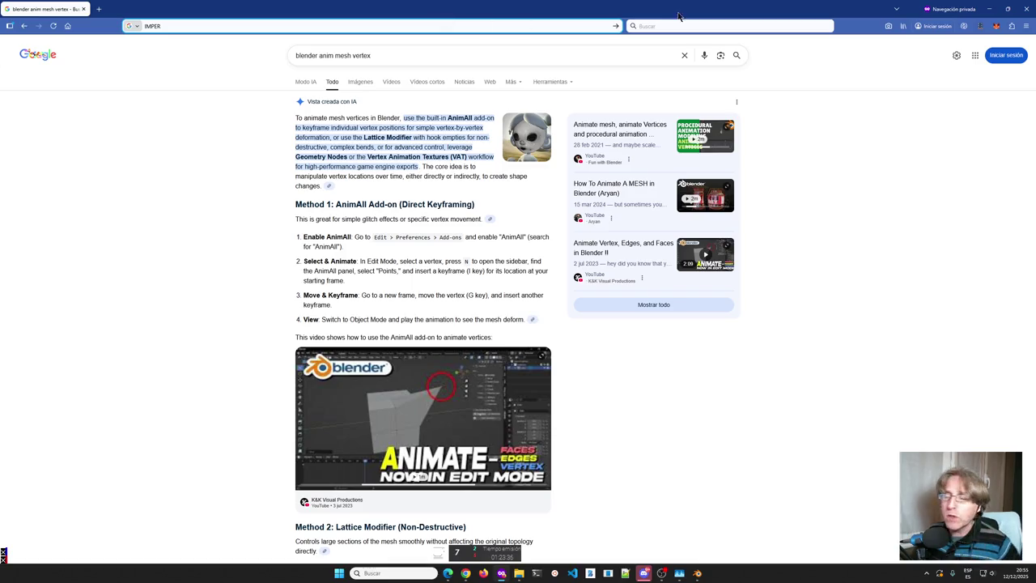